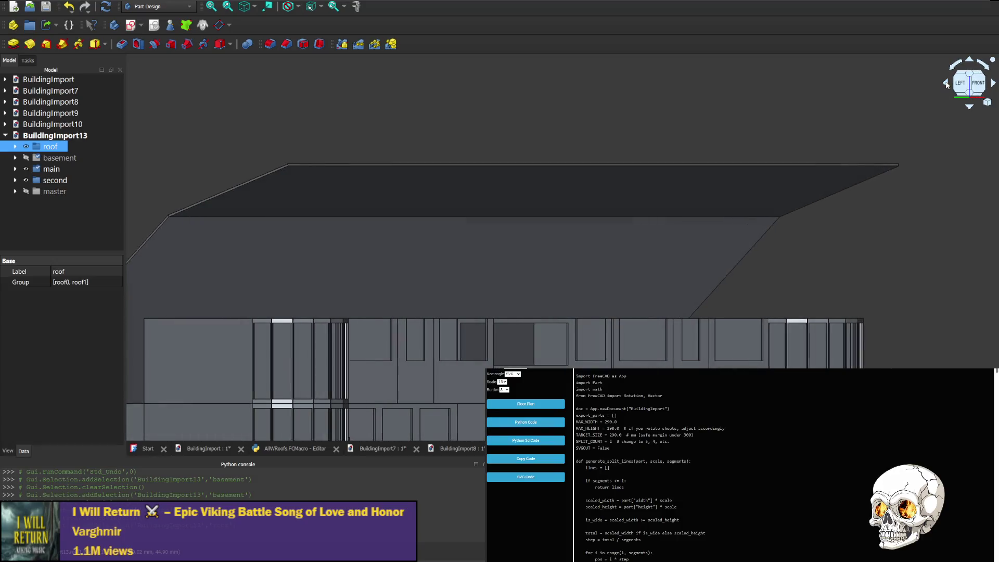
left_click(946, 84)
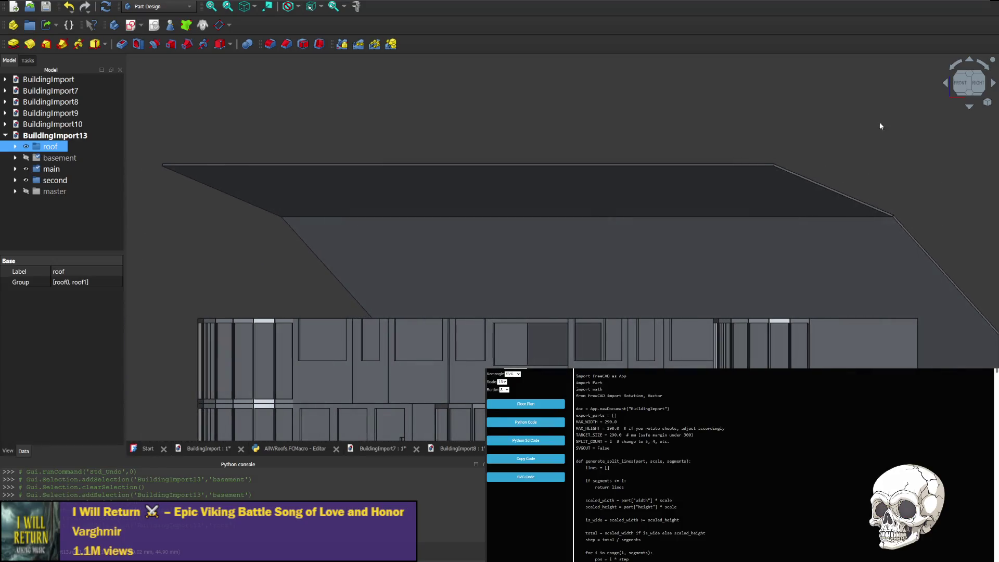
- Orbit the building from front to right, rear and back until the roof is seen edge-on
left_click(947, 83)
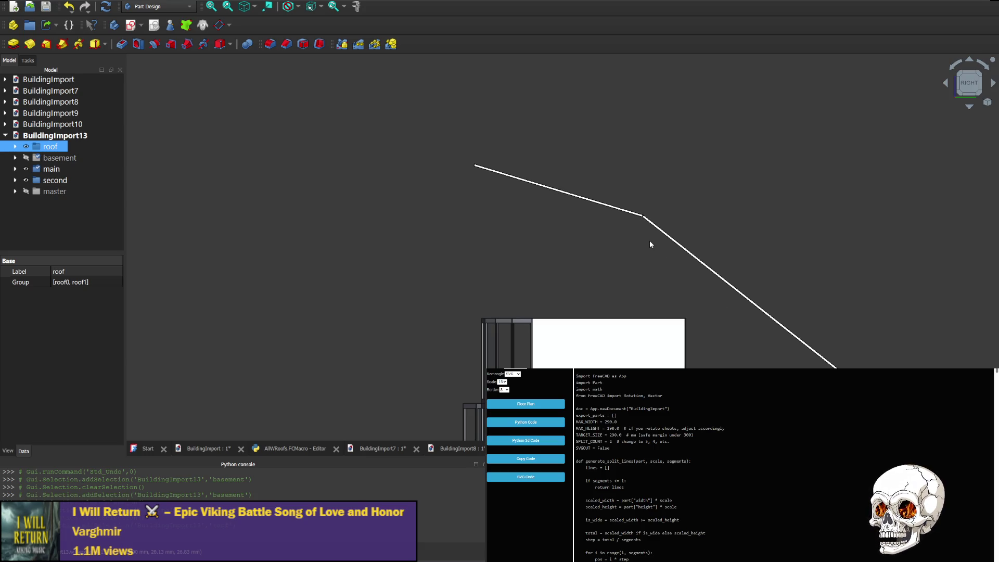
left_click(947, 84)
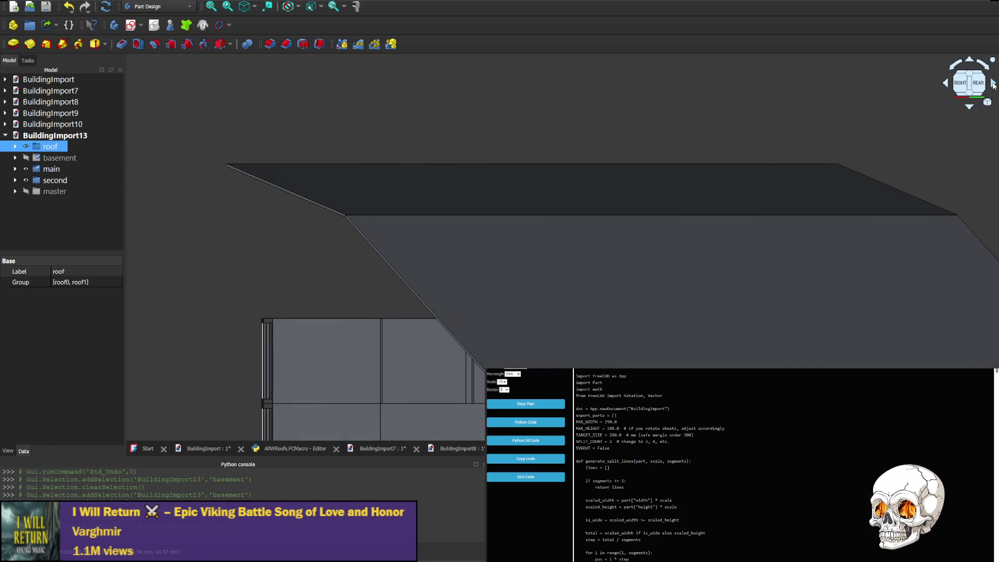
left_click(993, 85)
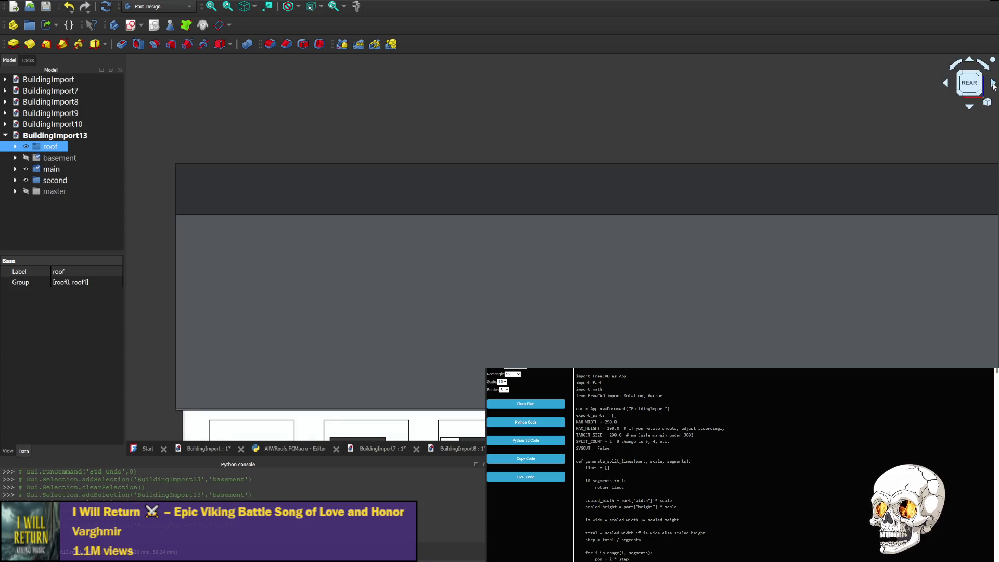
left_click(994, 85)
left_click(995, 84)
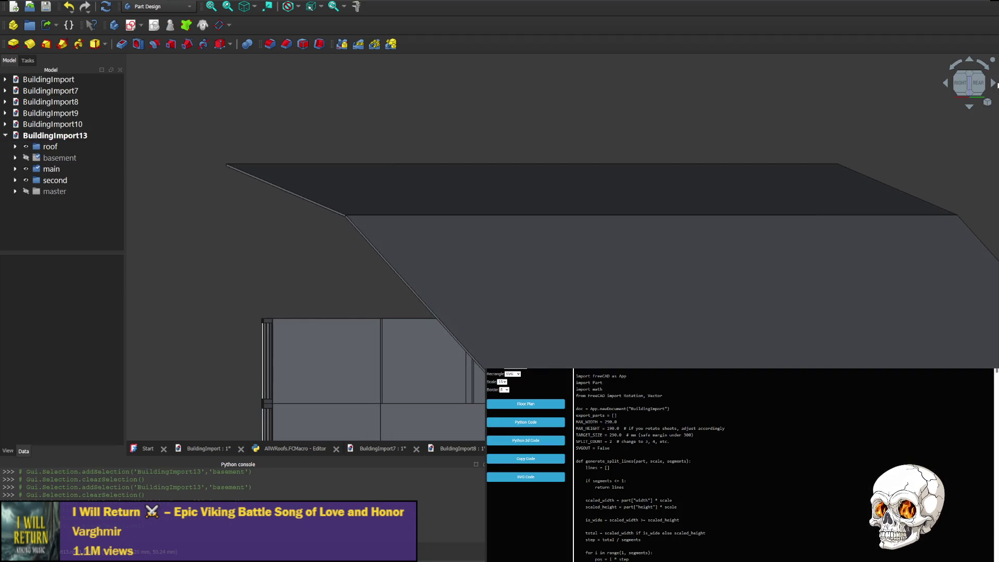
left_click(994, 85)
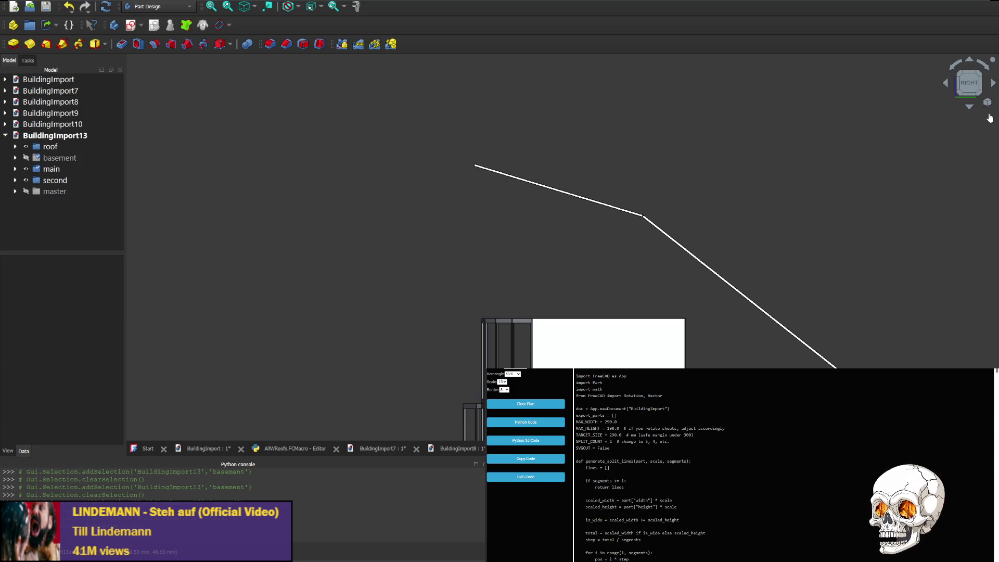
- In floors.js, change roofs[2]'s a value from 6 to 3 and save
key("alt+Tab")
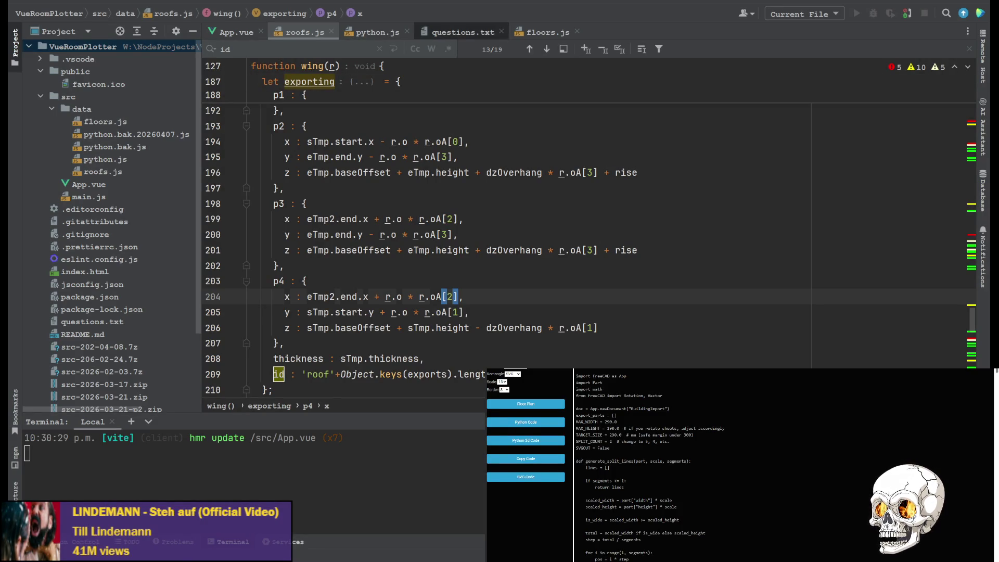
left_click(548, 32)
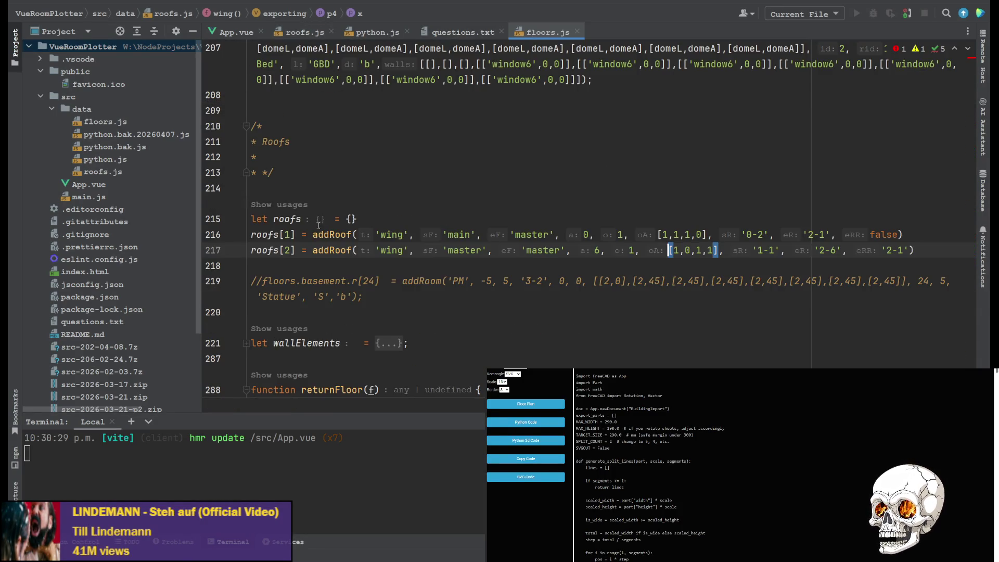
left_click(599, 251)
type("3")
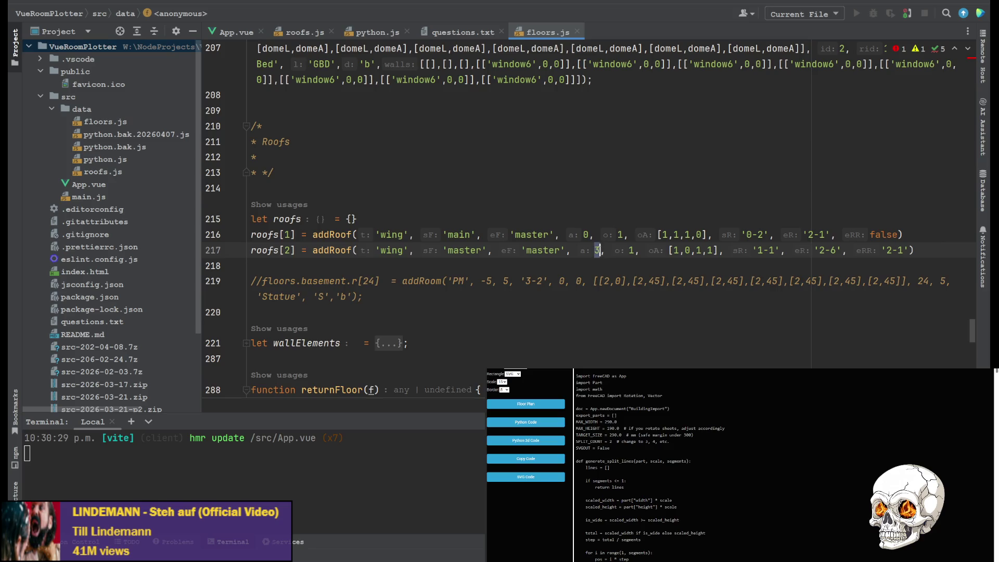
key("ctrl+s")
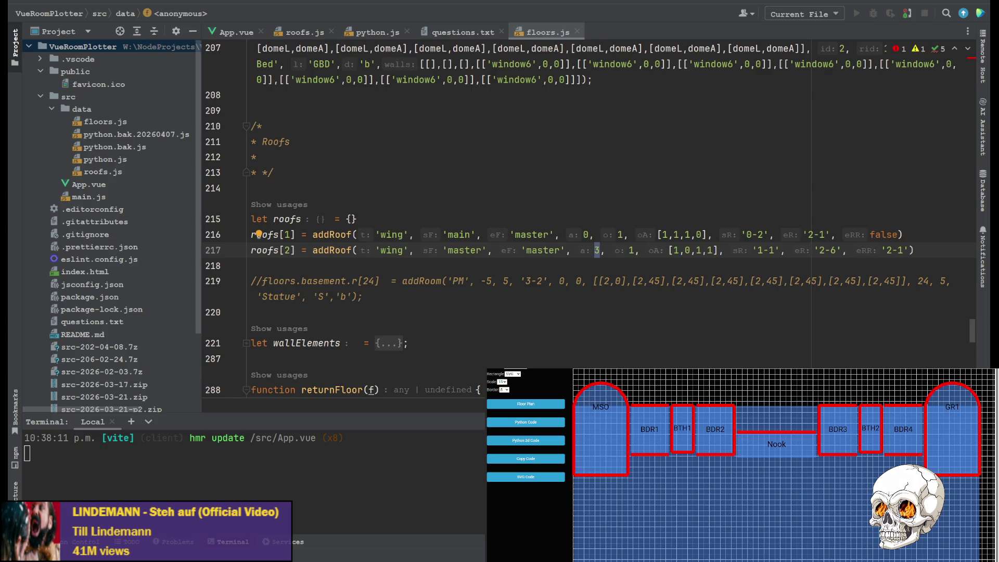
key("alt+Tab")
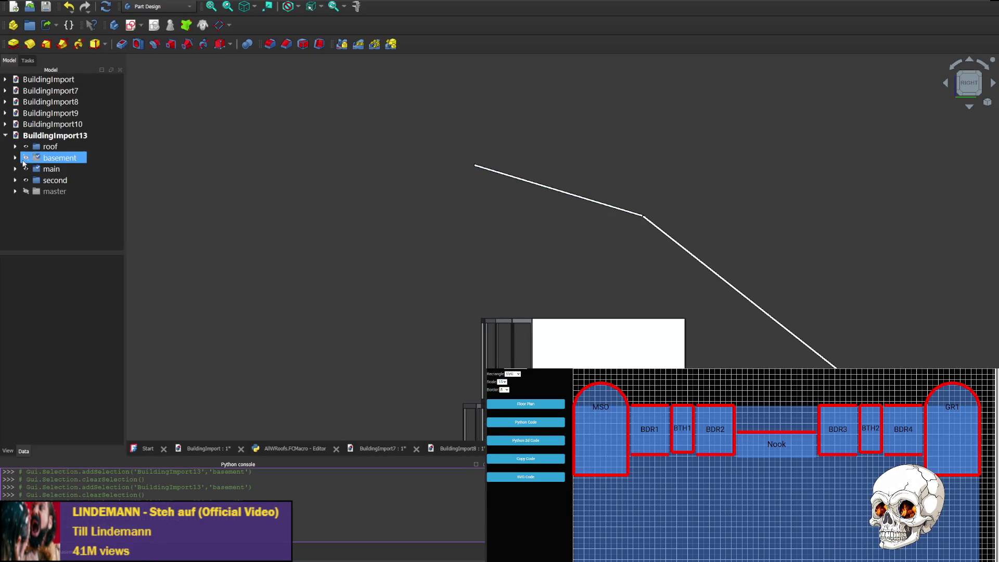
- Show the master storey, then check it from the right-rear, front and right sides
left_click(26, 192)
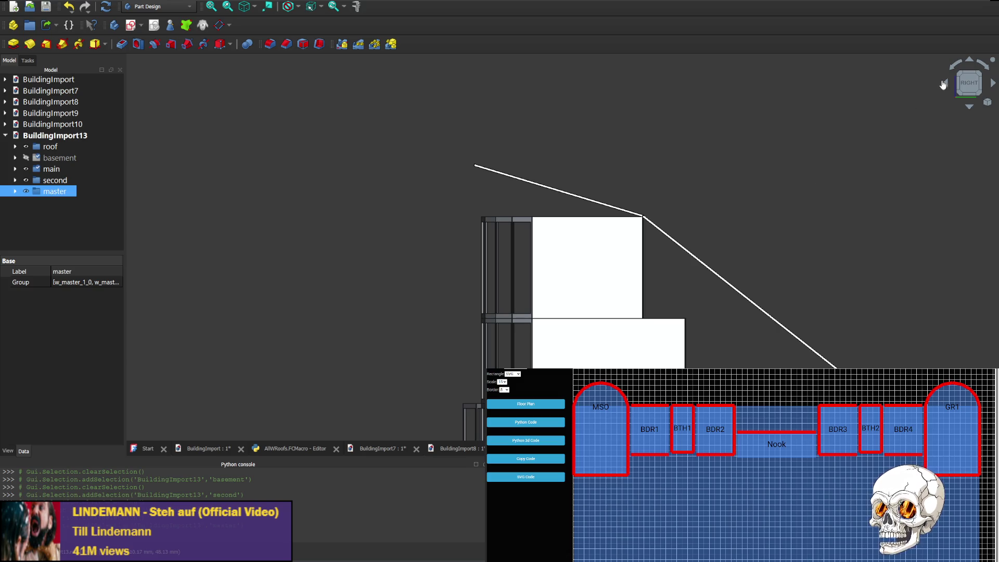
left_click(947, 86)
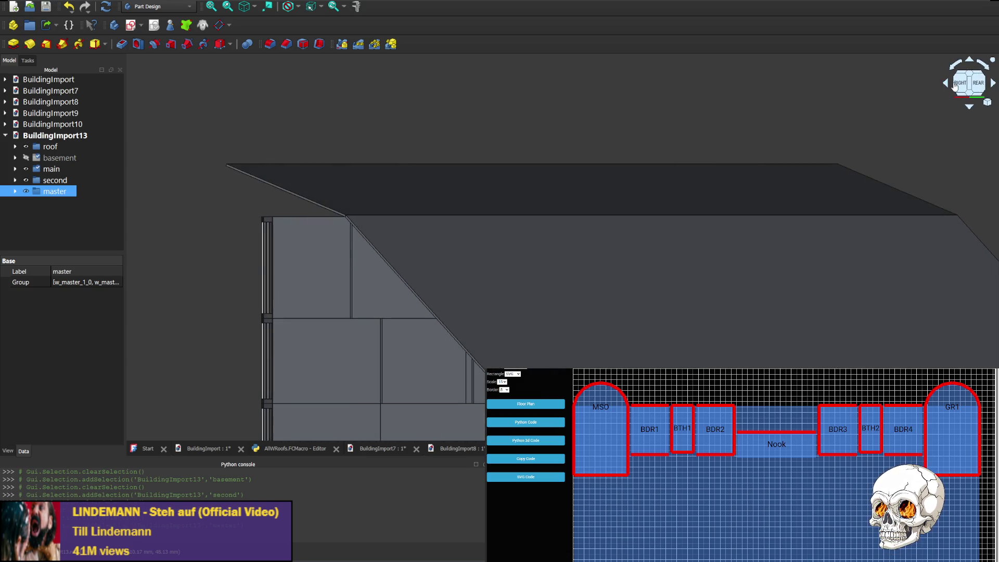
left_click(993, 86)
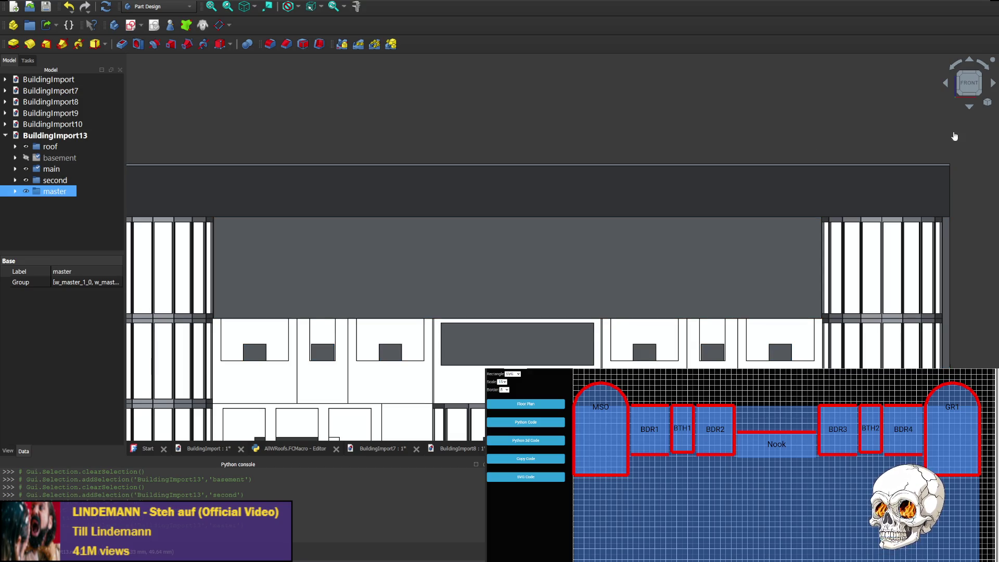
left_click(947, 87)
left_click(947, 86)
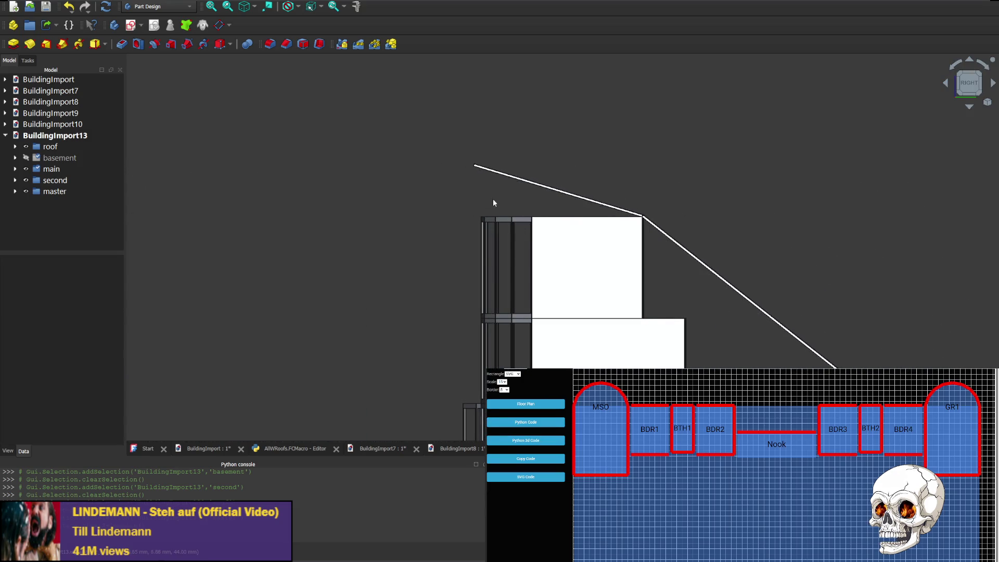
left_click(525, 182)
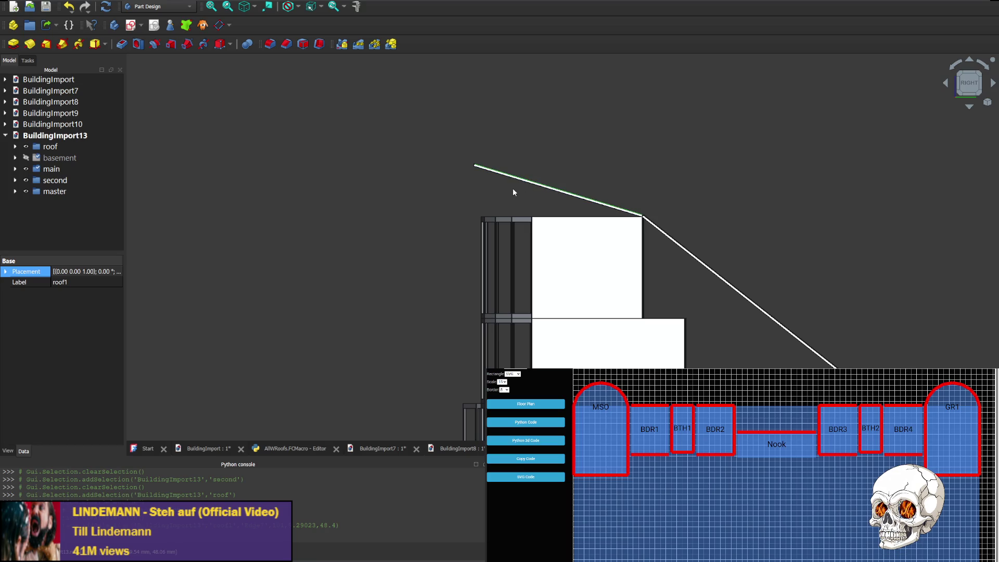
left_click(993, 86)
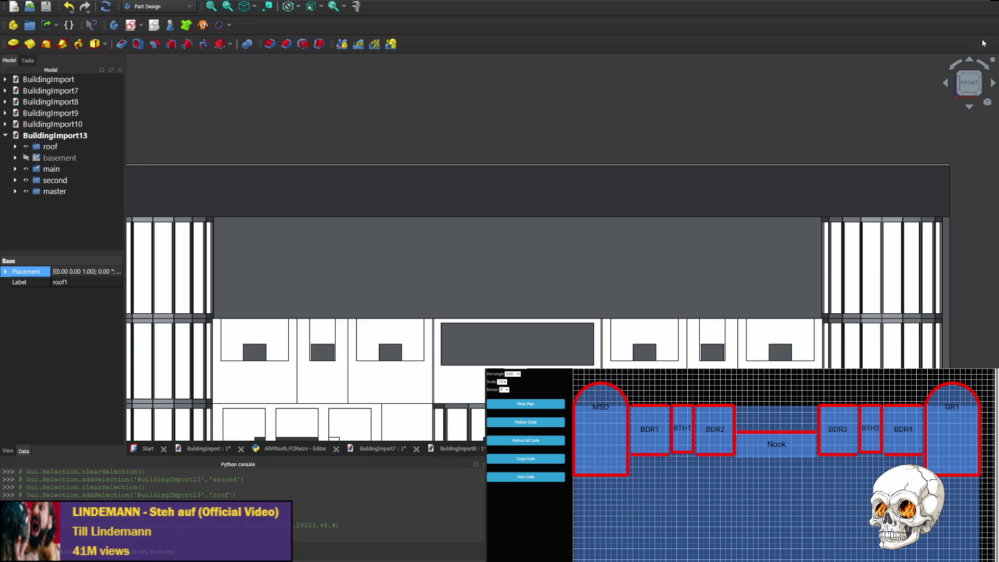
left_click(946, 83)
left_click(946, 84)
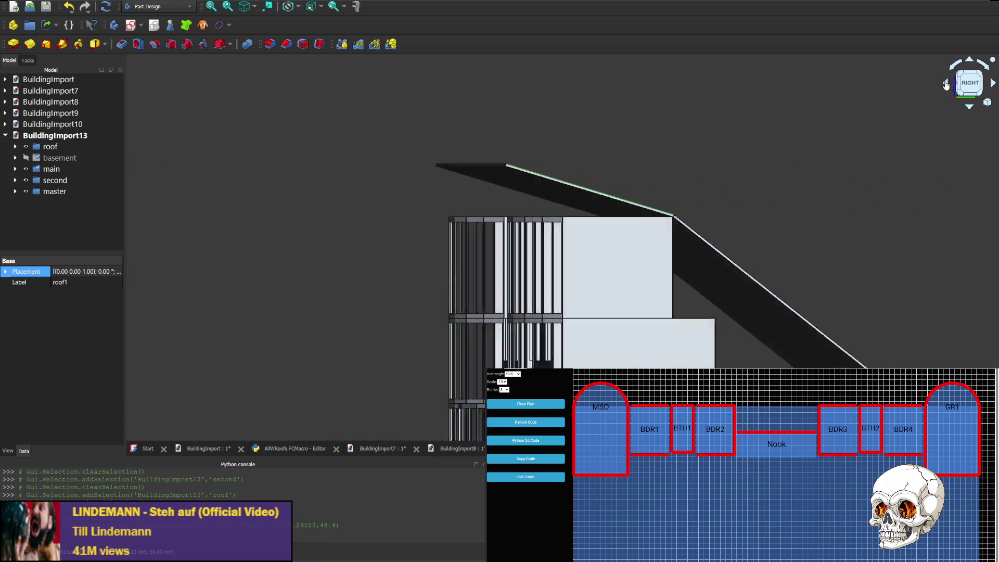
left_click(946, 84)
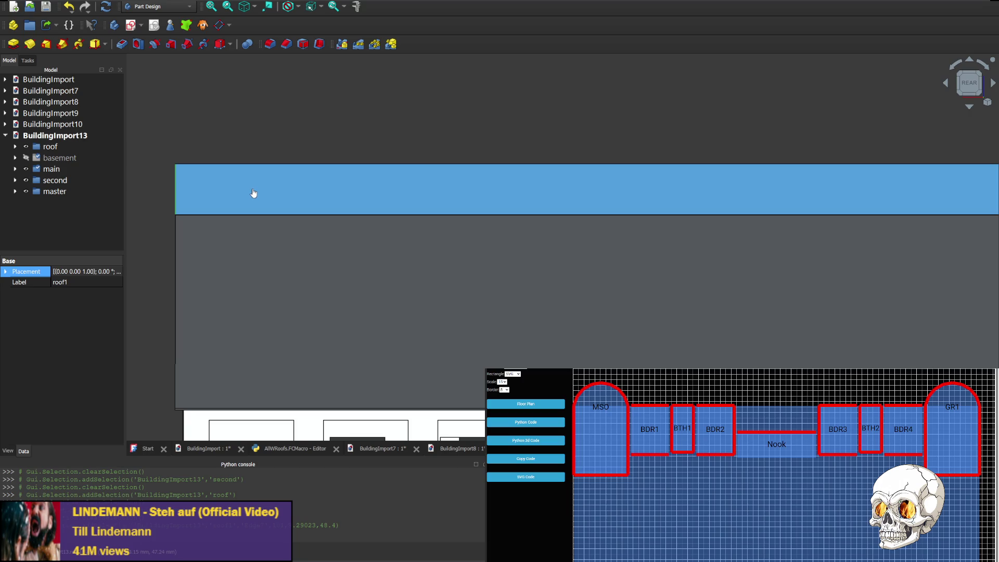
left_click(946, 84)
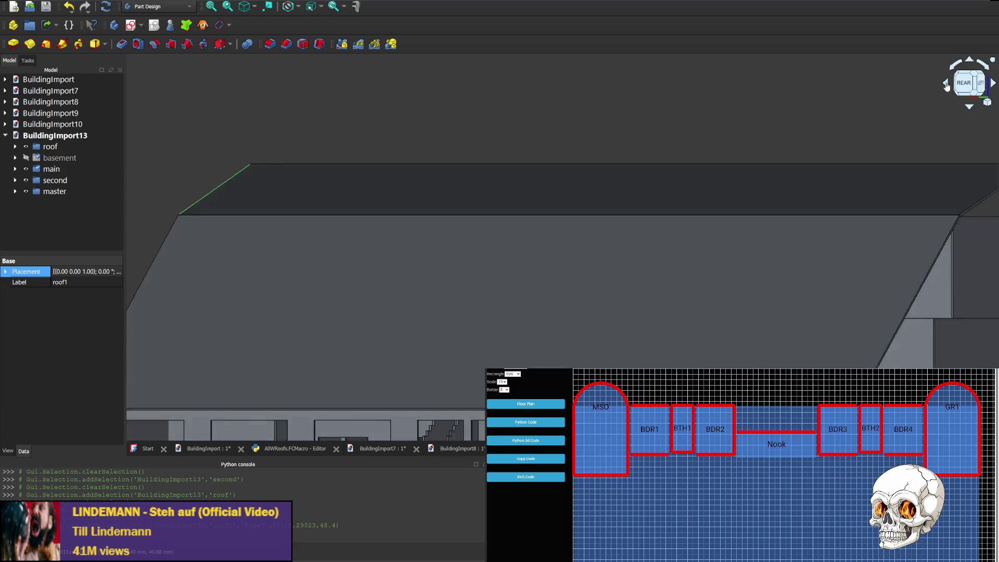
left_click(946, 84)
left_click(947, 84)
left_click(946, 84)
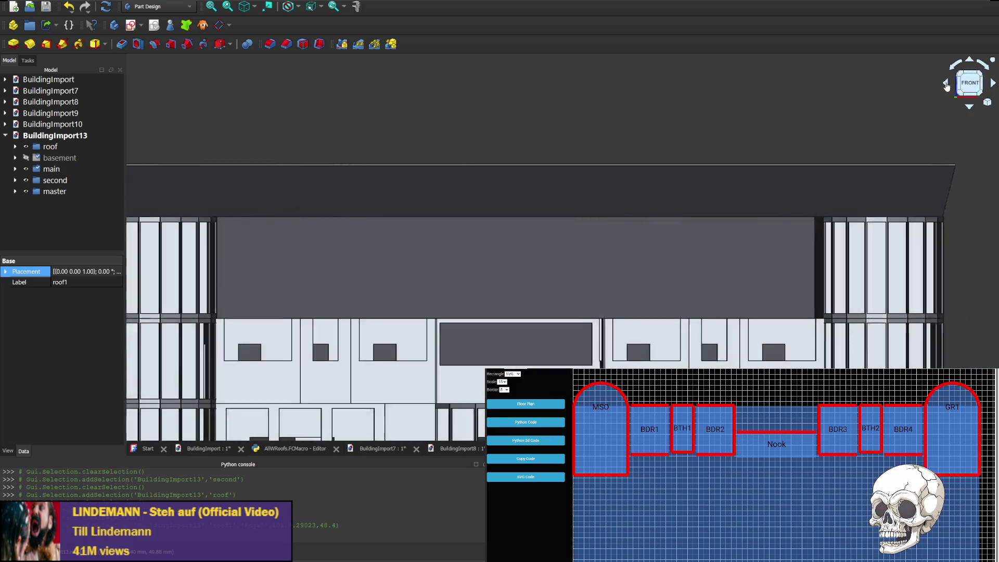
left_click(946, 84)
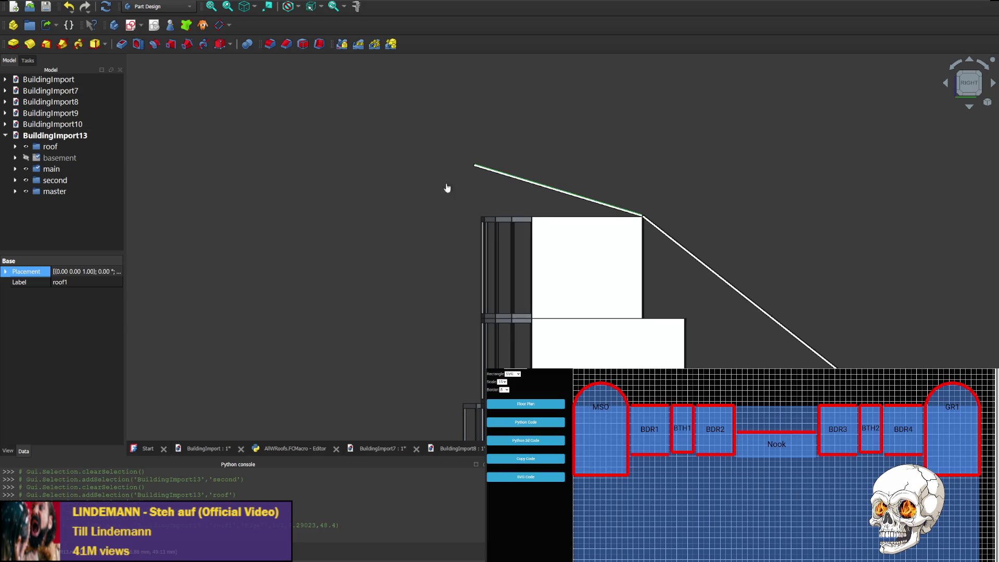
left_click(946, 84)
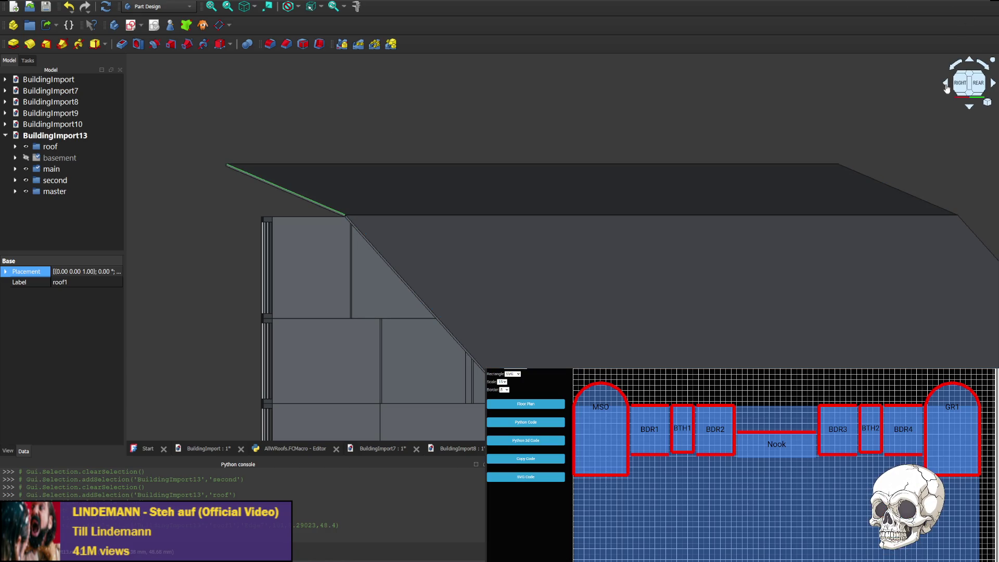
left_click(947, 85)
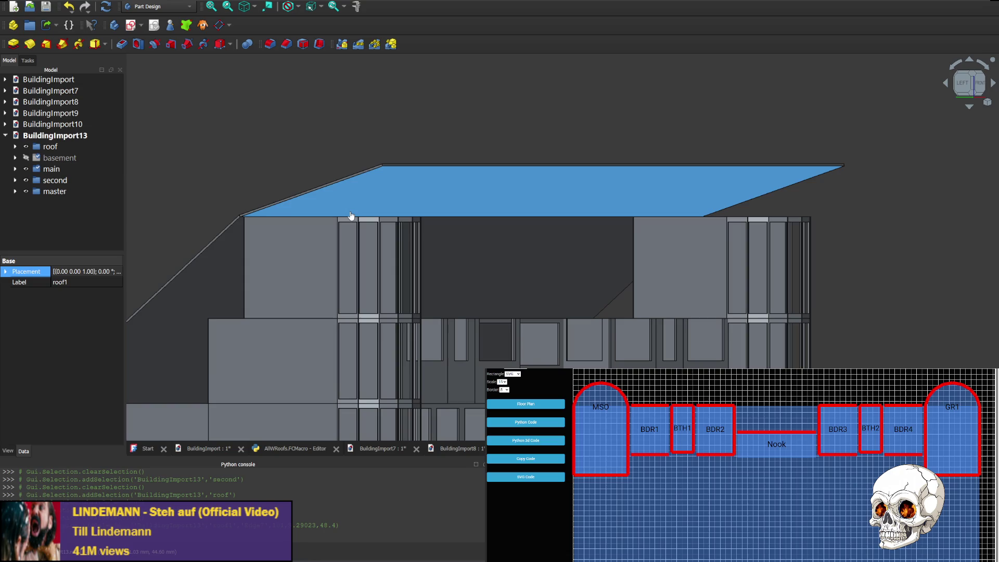
- Orbit the building from its left side round to the front, including a top-down look
left_click(993, 84)
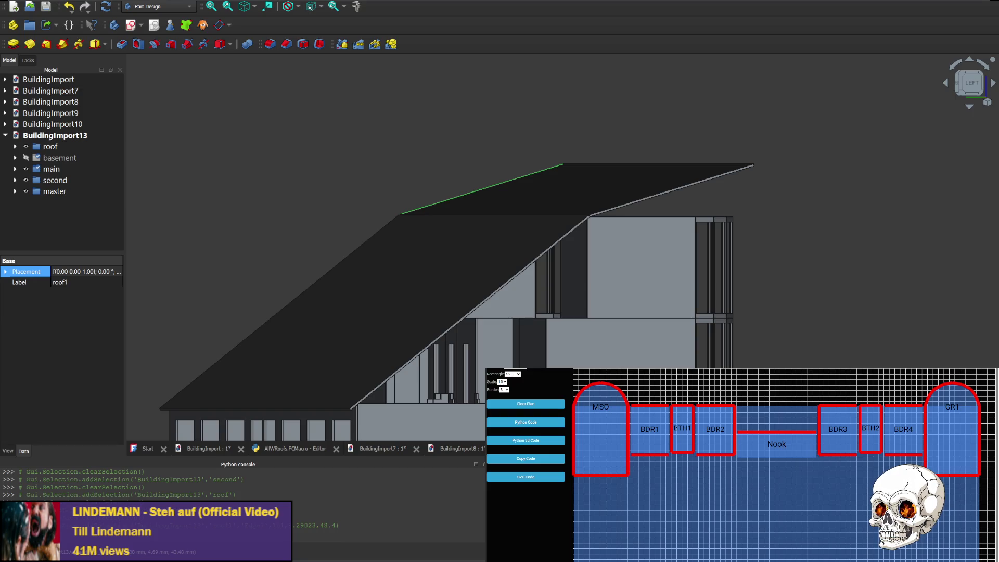
left_click(946, 84)
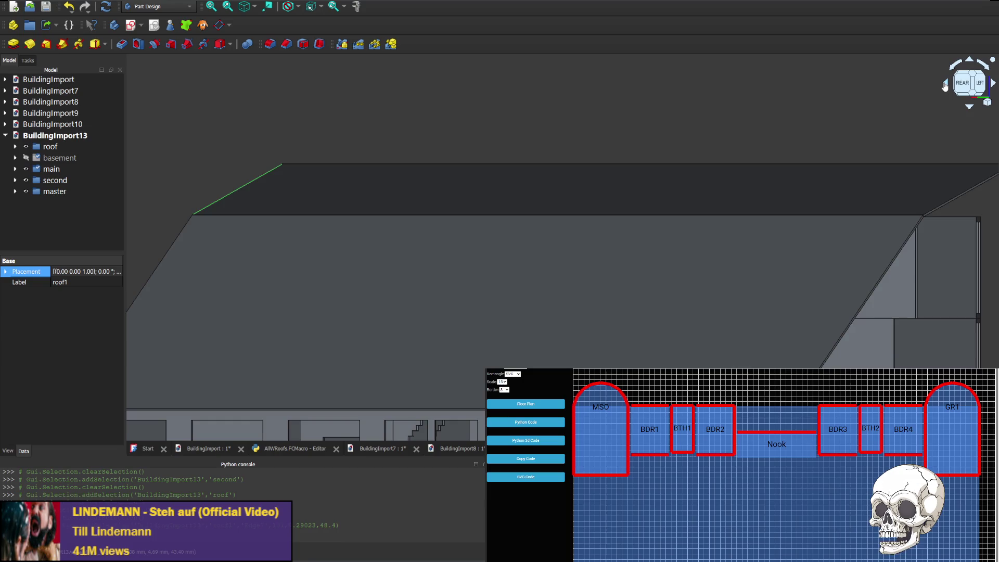
left_click(946, 84)
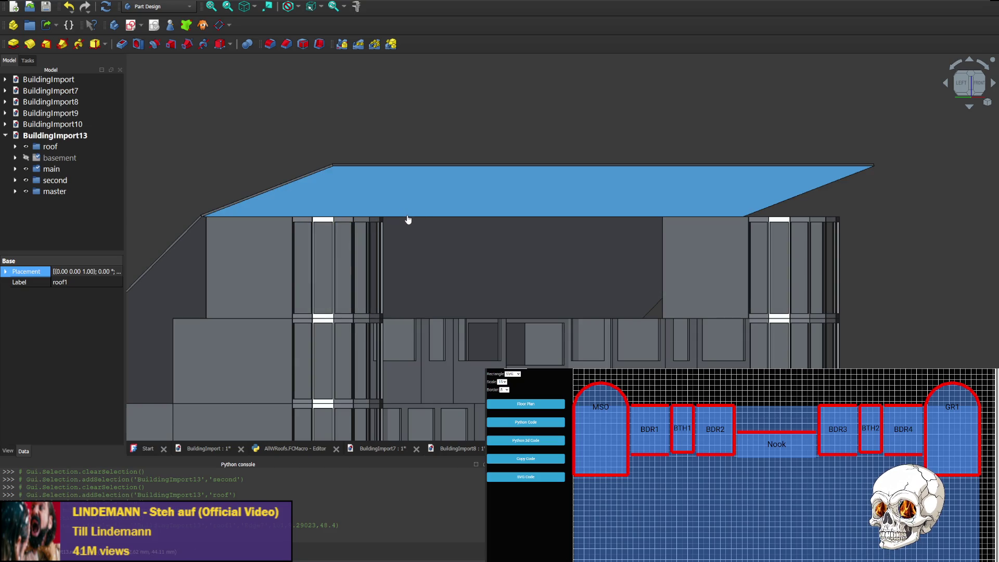
left_click(945, 86)
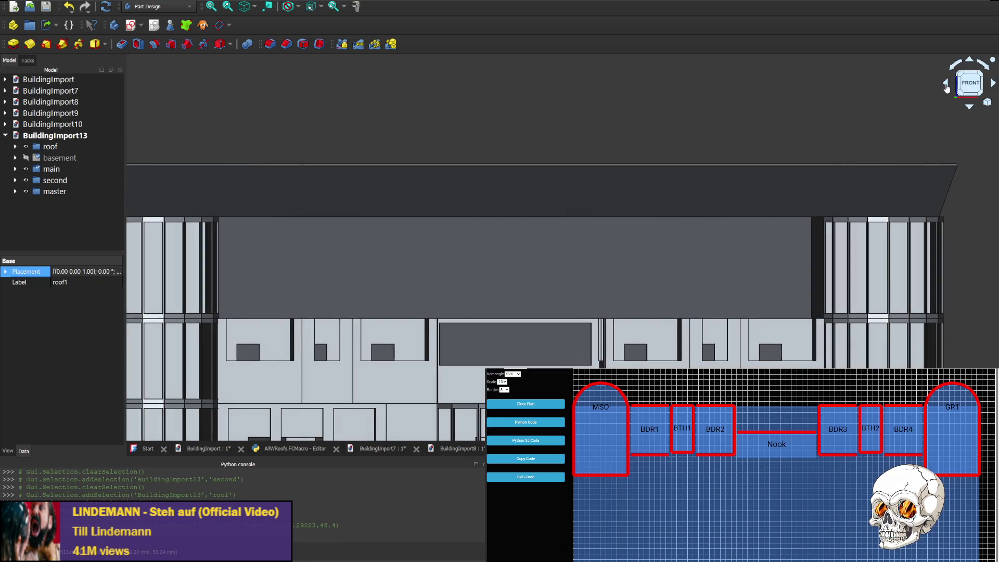
left_click(945, 86)
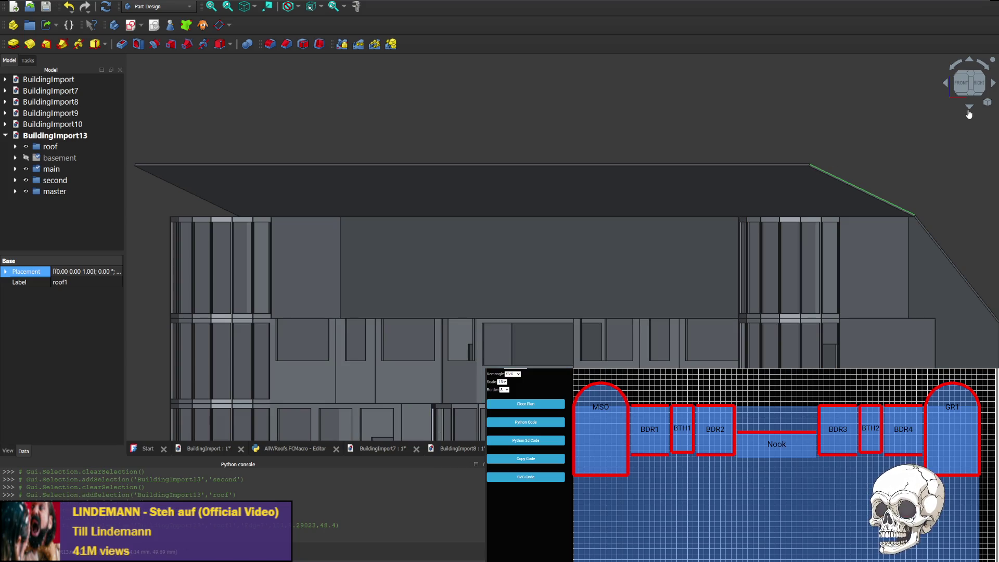
left_click(969, 110)
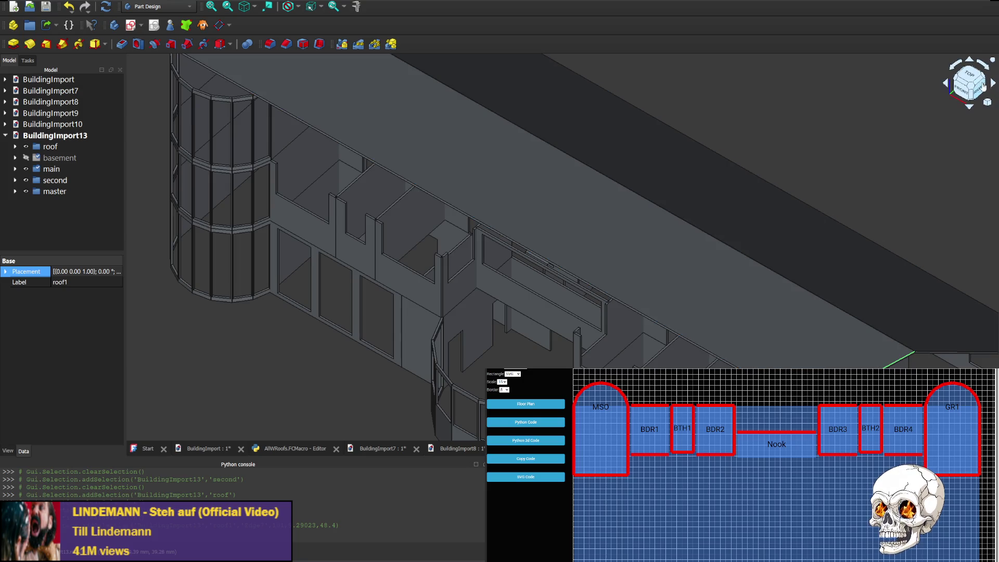
left_click(969, 61)
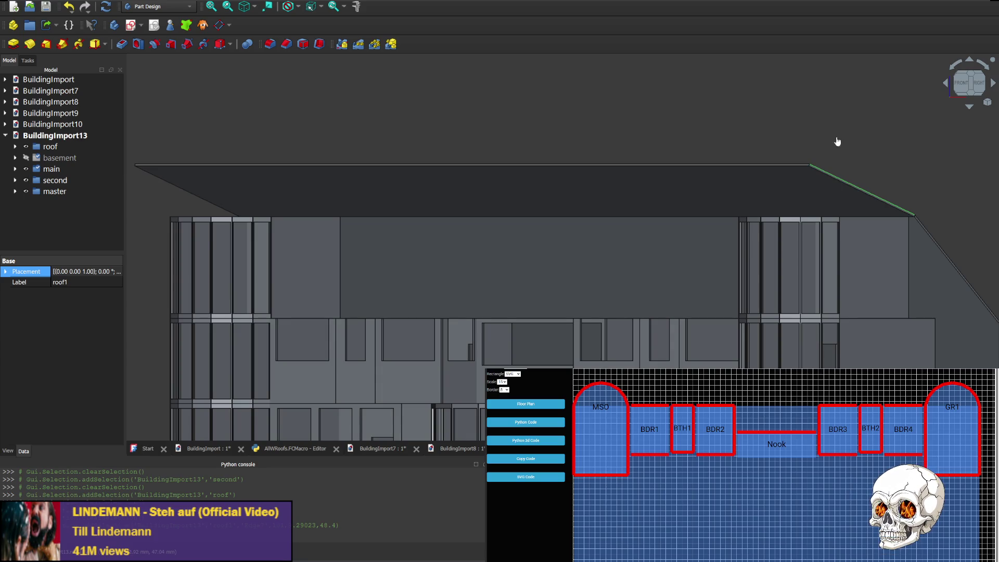
- Clear the roof selection and orbit the sloped roof through rear, right, front and left-front views
left_click(947, 85)
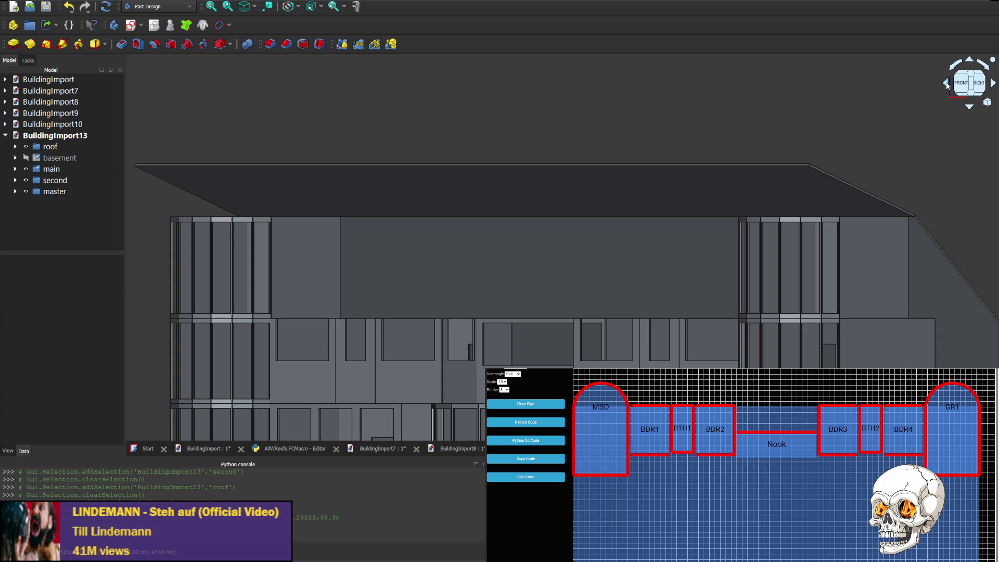
left_click(947, 84)
left_click(947, 85)
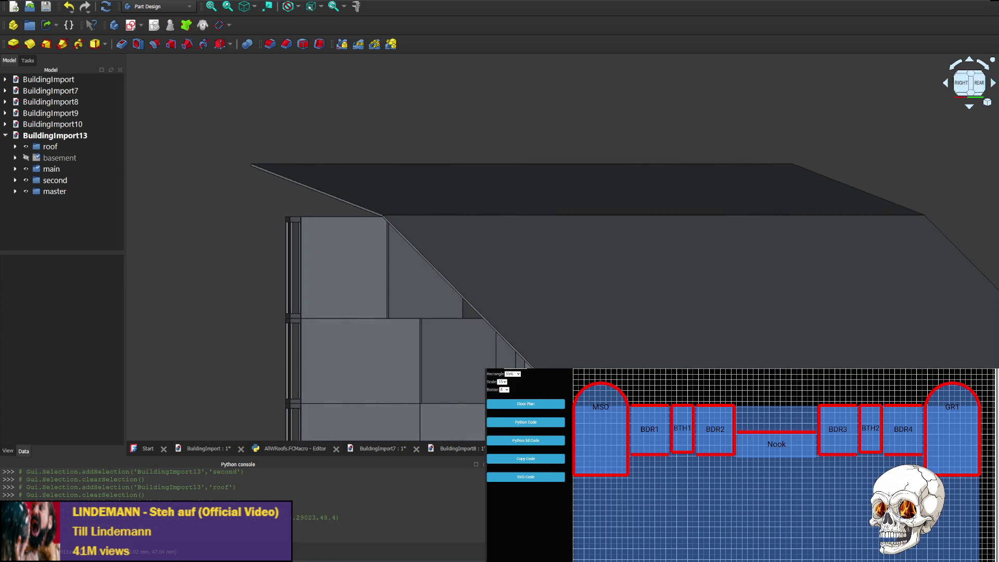
left_click(994, 84)
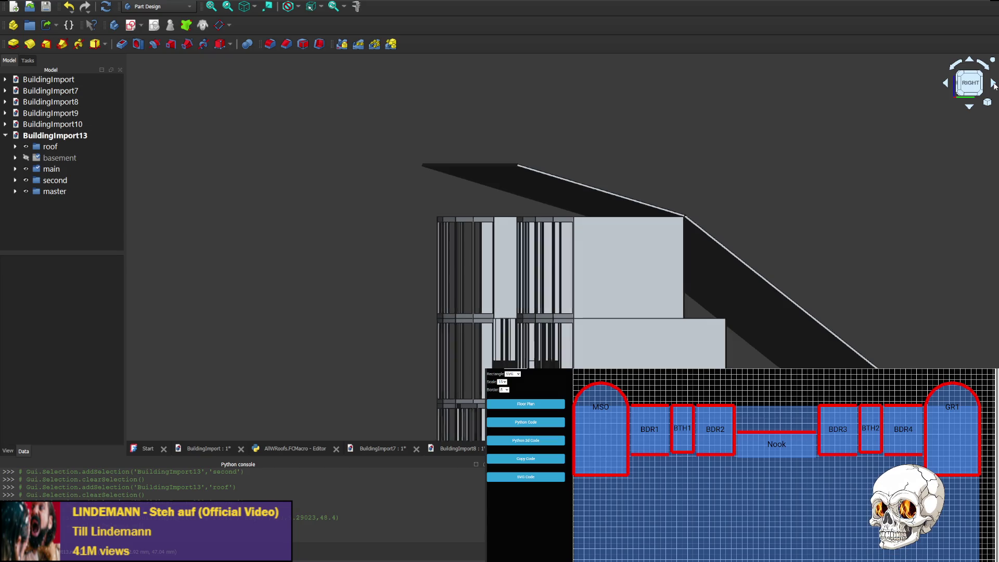
left_click(994, 84)
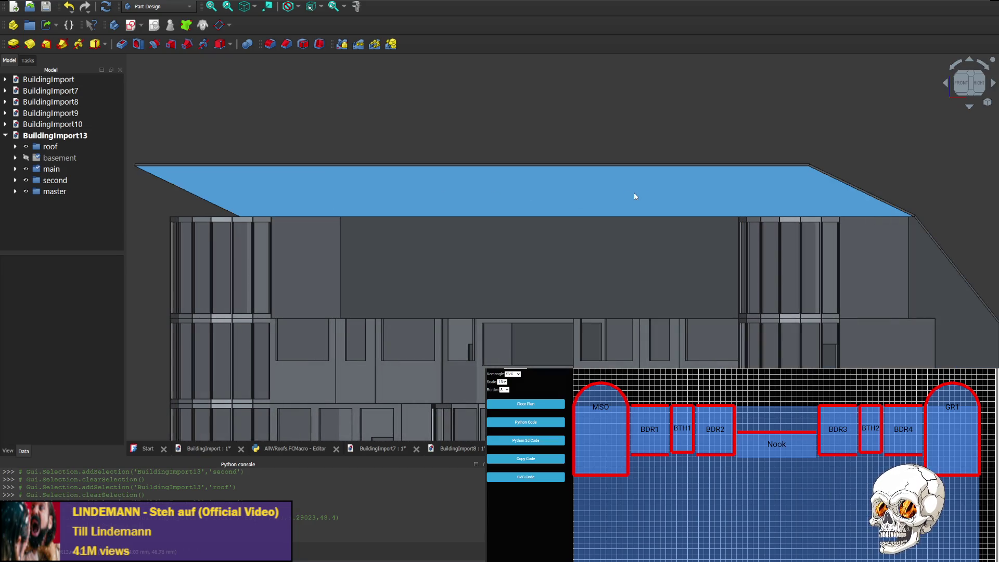
left_click(946, 84)
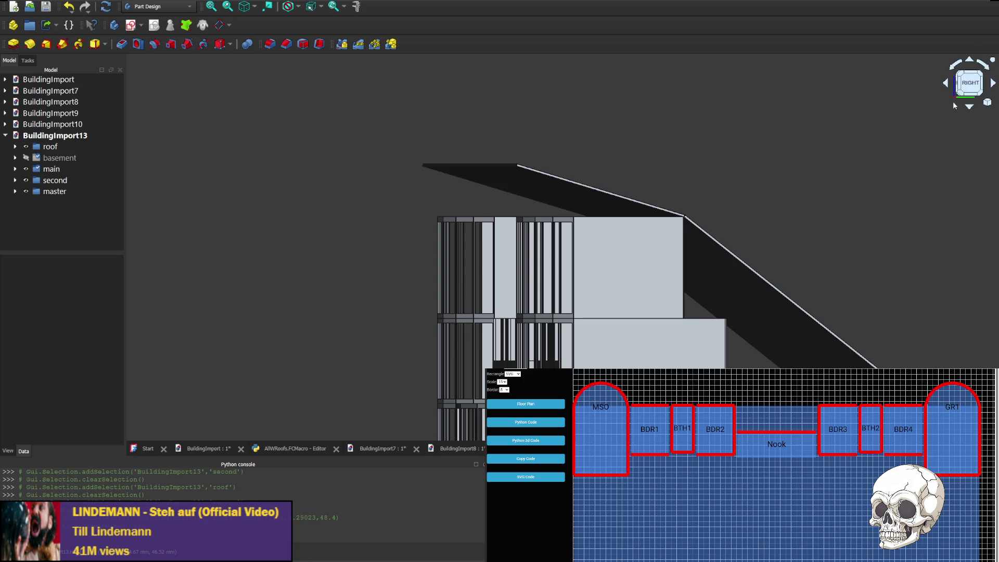
left_click(994, 83)
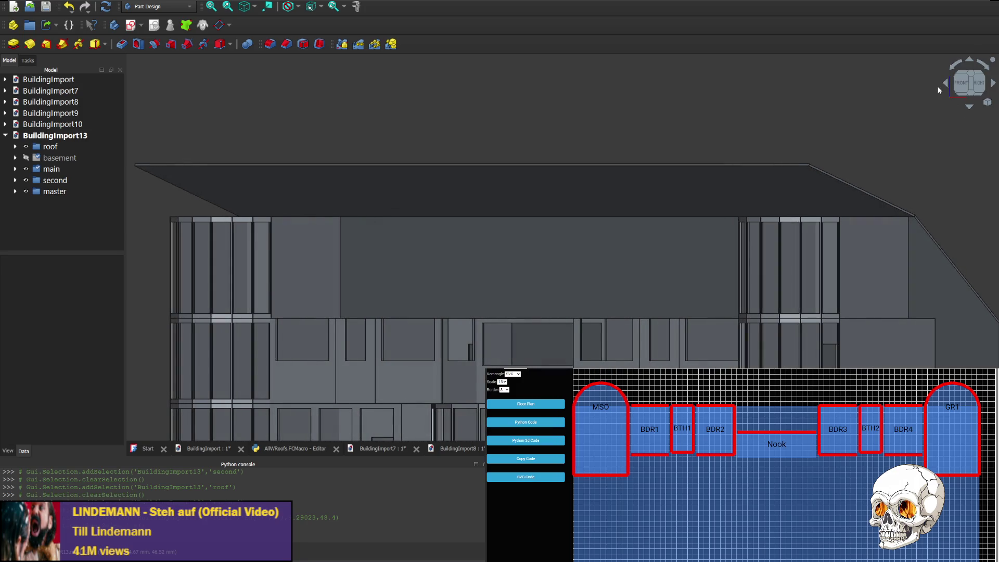
left_click(948, 85)
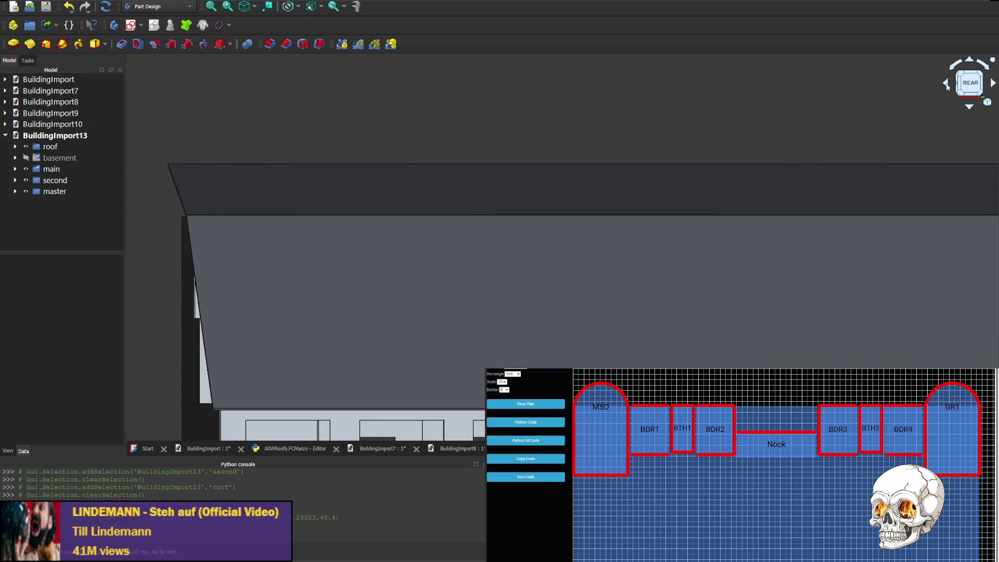
left_click(947, 86)
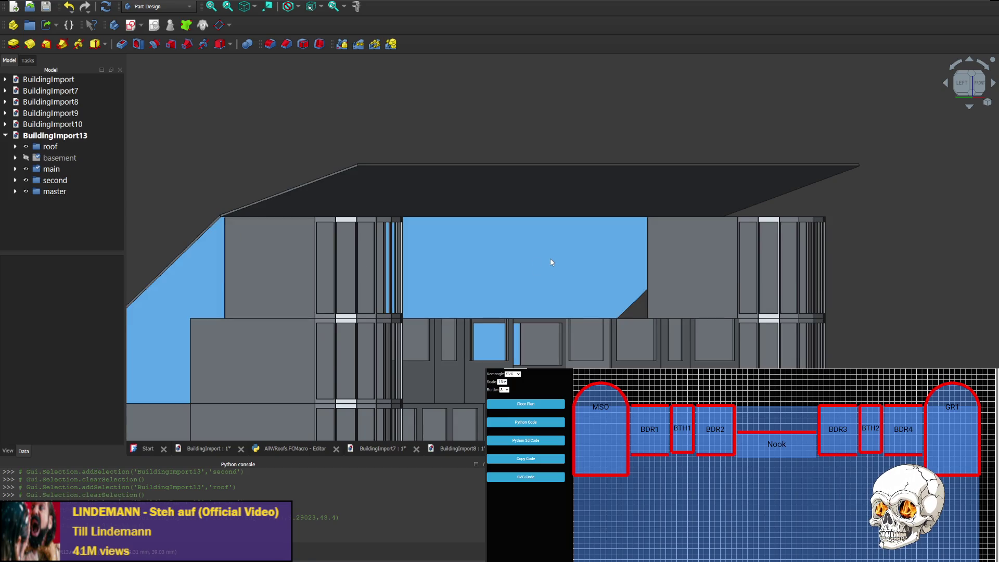
- Inspect the roof from rear-left, front and left, tilt for a close-up, then hide it
left_click(993, 84)
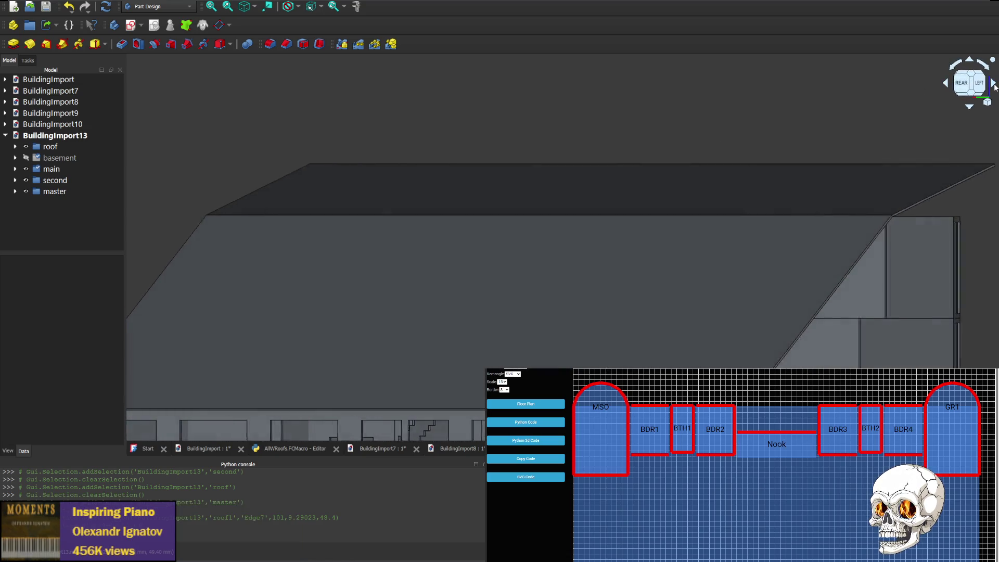
left_click(994, 84)
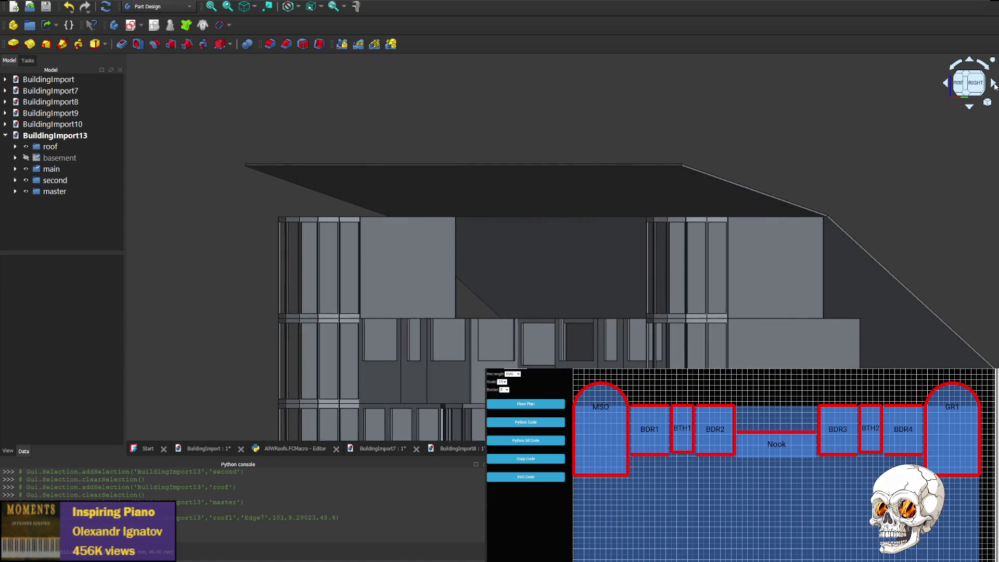
left_click(994, 85)
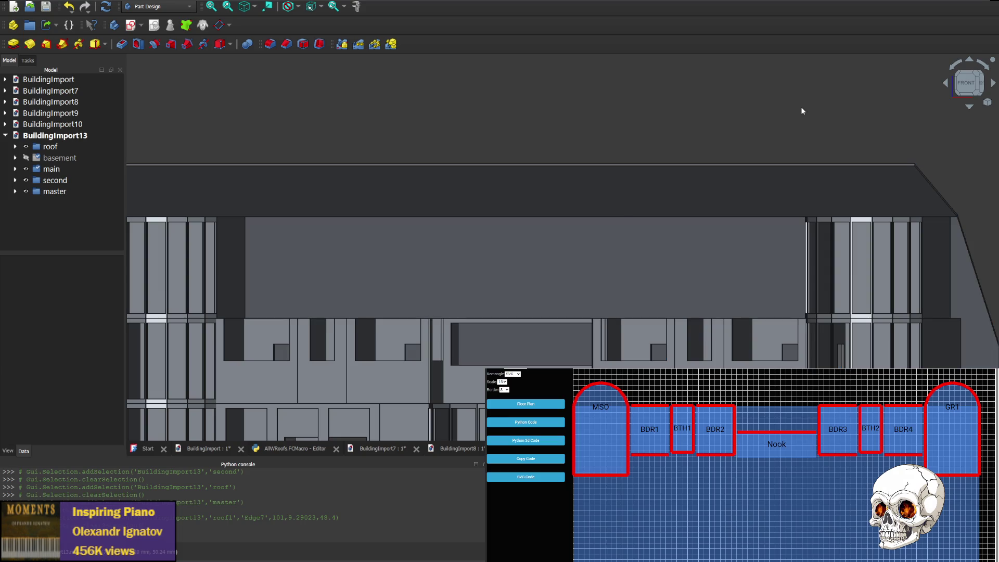
left_click(994, 88)
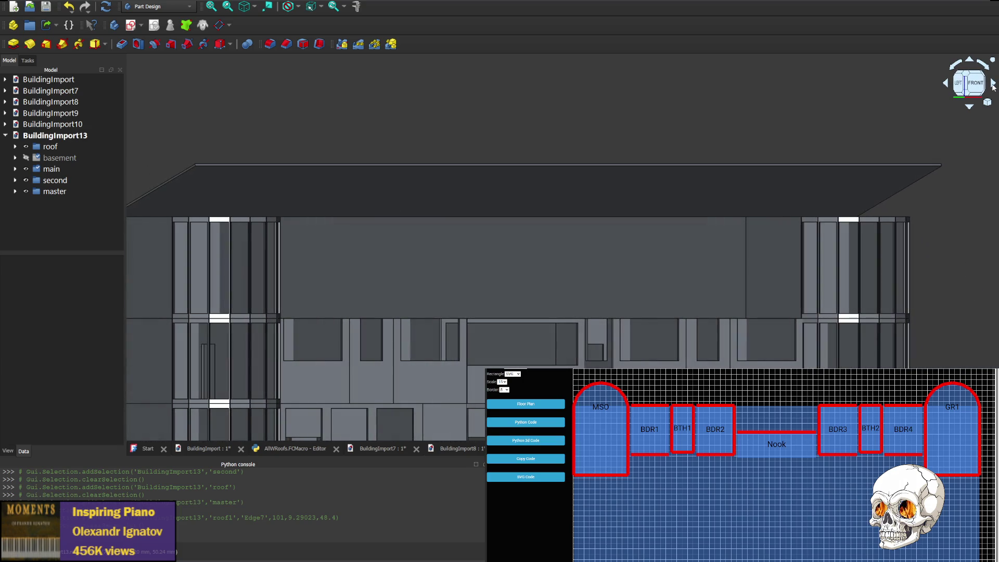
left_click(983, 92)
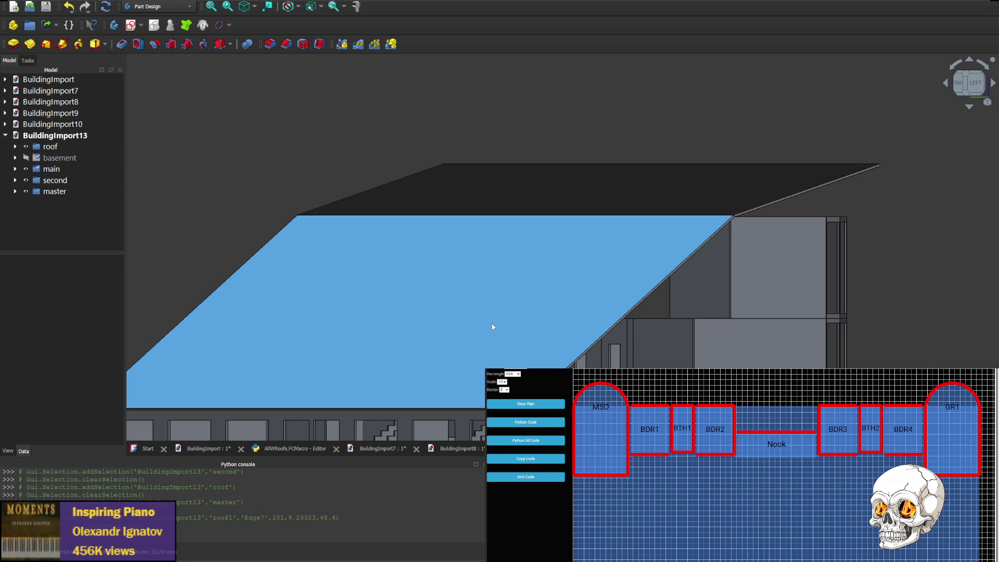
left_click(994, 83)
left_click(947, 83)
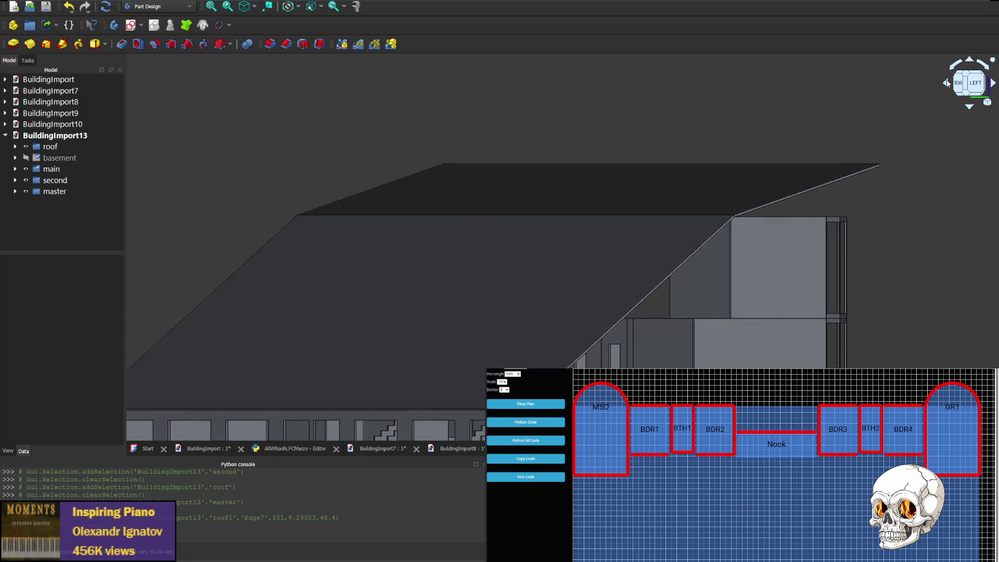
left_click(972, 110)
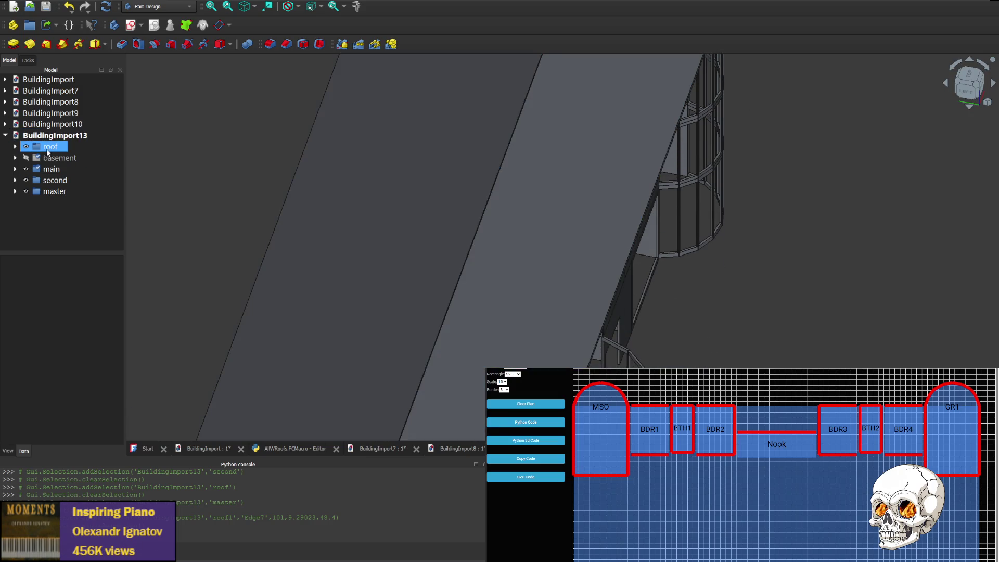
left_click(26, 147)
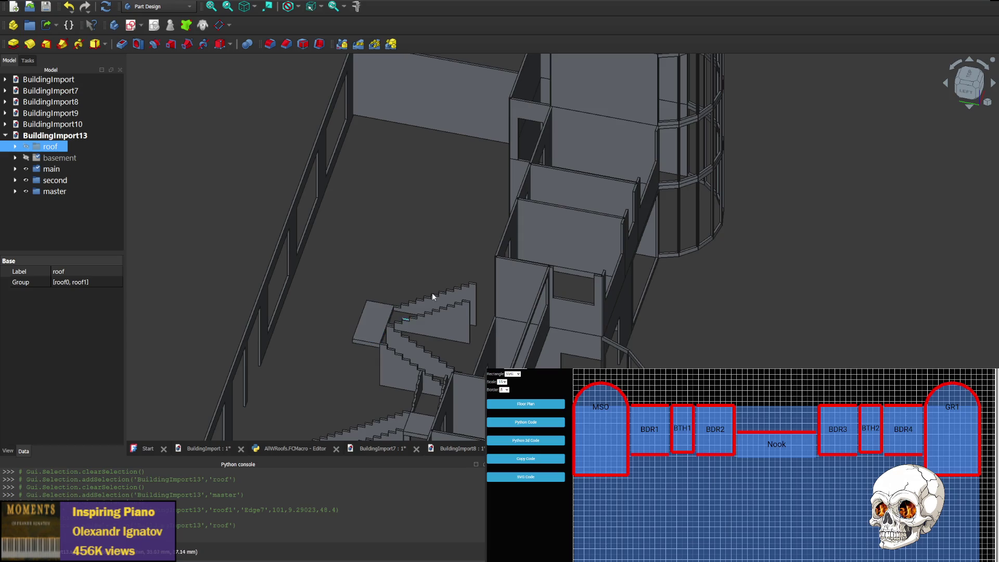
mouse_move(396, 329)
middle_mouse_down()
mouse_move(382, 364)
mouse_move(413, 286)
mouse_move(525, 302)
middle_mouse_up()
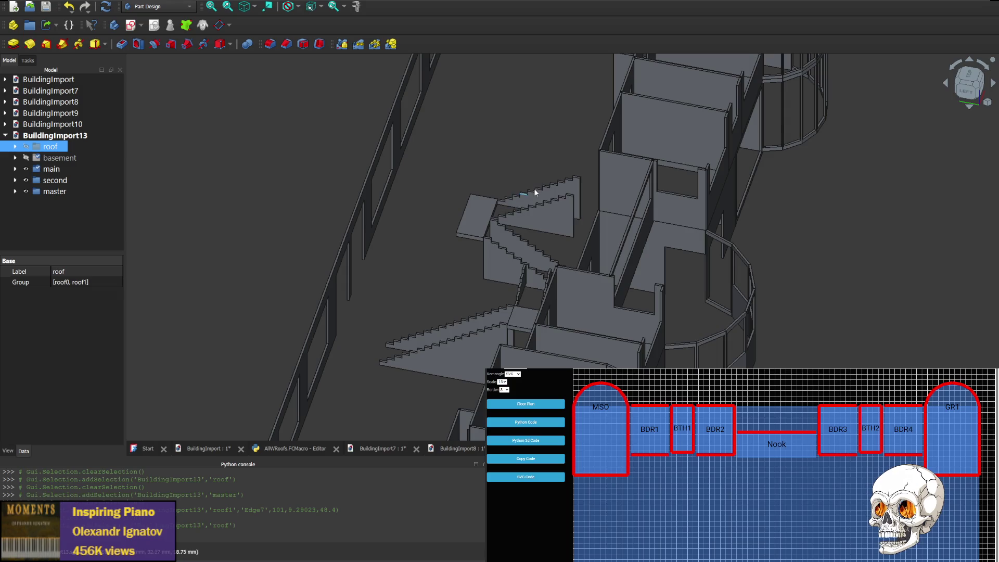
mouse_move(467, 185)
middle_mouse_down()
mouse_move(511, 292)
mouse_move(483, 320)
mouse_move(476, 174)
mouse_move(508, 188)
middle_mouse_up()
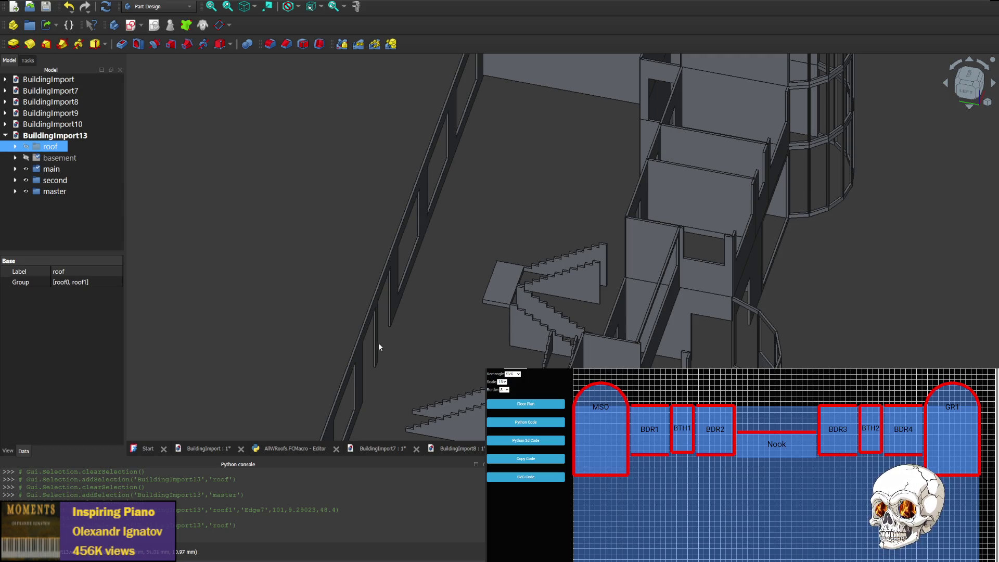
mouse_move(380, 346)
middle_mouse_down()
mouse_move(468, 219)
mouse_move(383, 346)
middle_mouse_up()
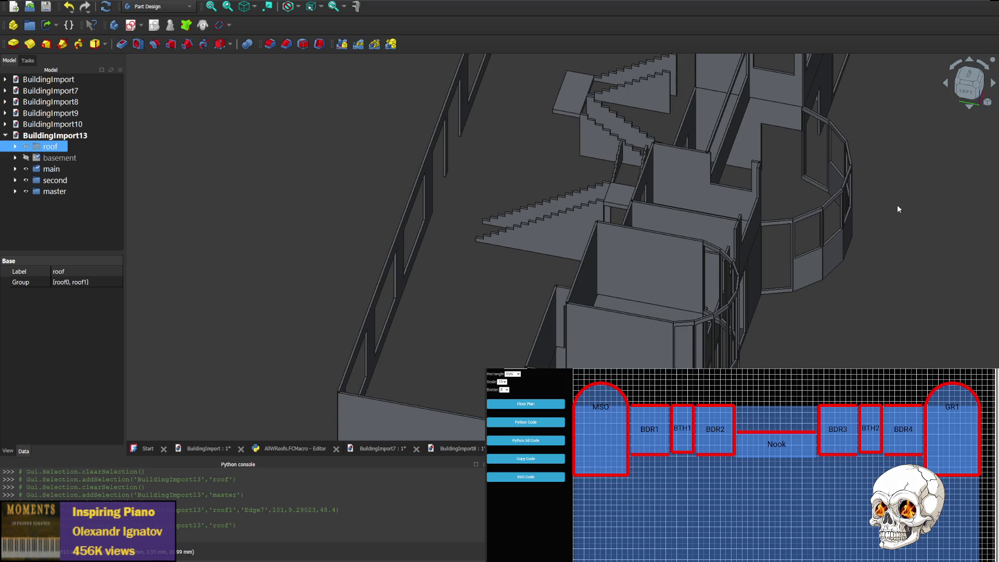
mouse_move(505, 182)
middle_mouse_down()
mouse_move(482, 199)
mouse_move(416, 339)
middle_mouse_up()
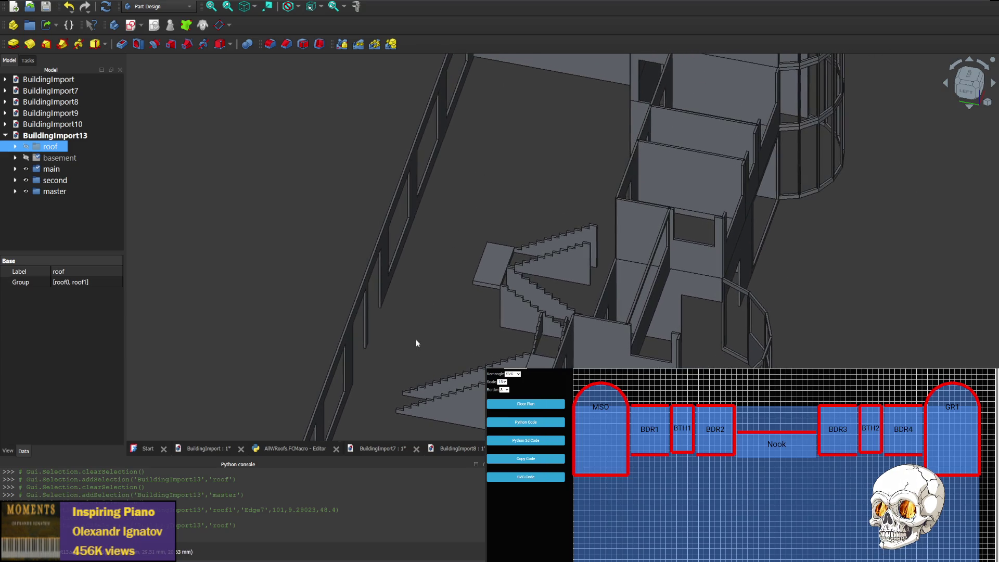
mouse_move(545, 154)
middle_mouse_down()
mouse_move(513, 292)
mouse_move(462, 163)
mouse_move(462, 301)
mouse_move(493, 190)
middle_mouse_up()
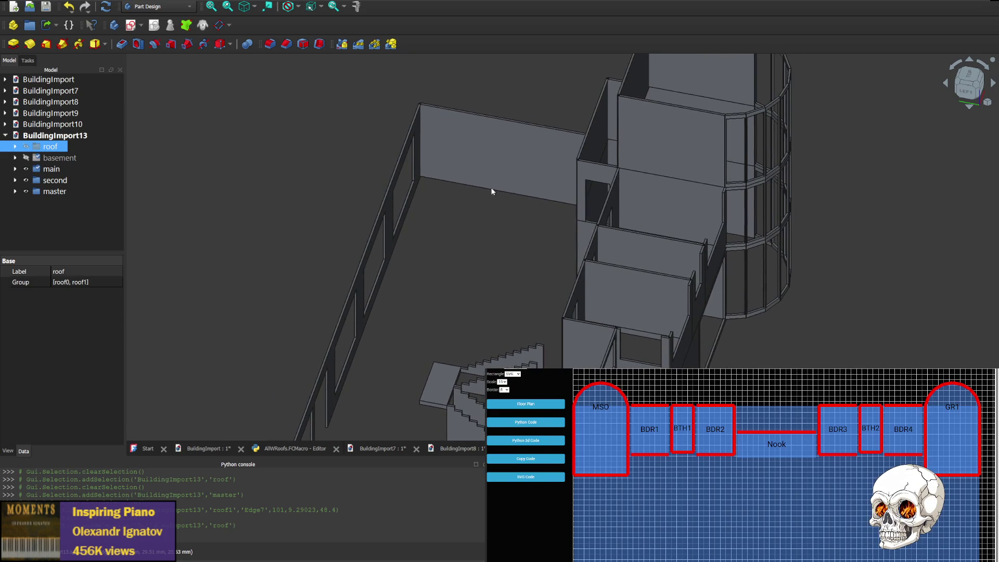
- Orbit and tilt through several oblique overhead views of the building, zooming out to show more
left_click(994, 84)
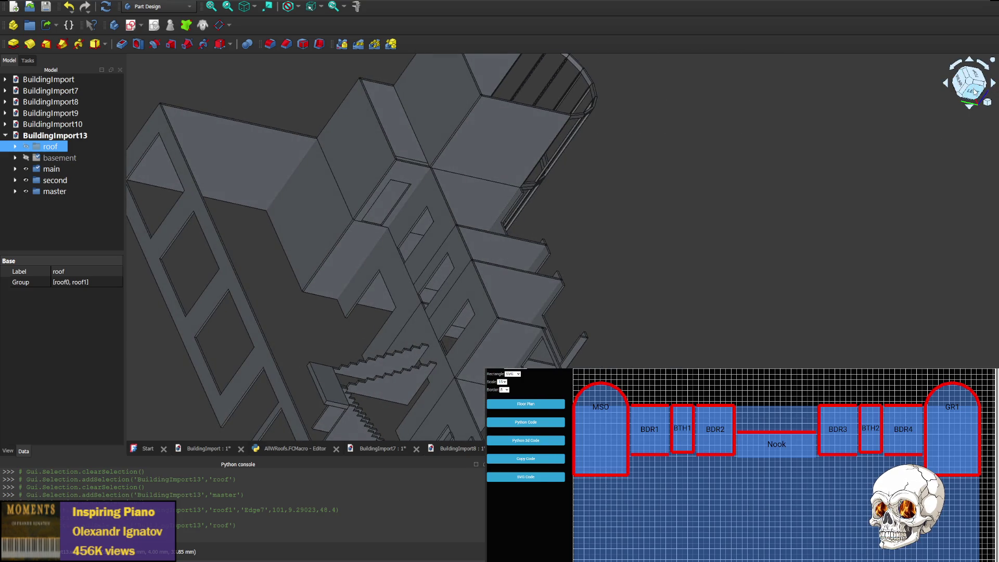
left_click(975, 91)
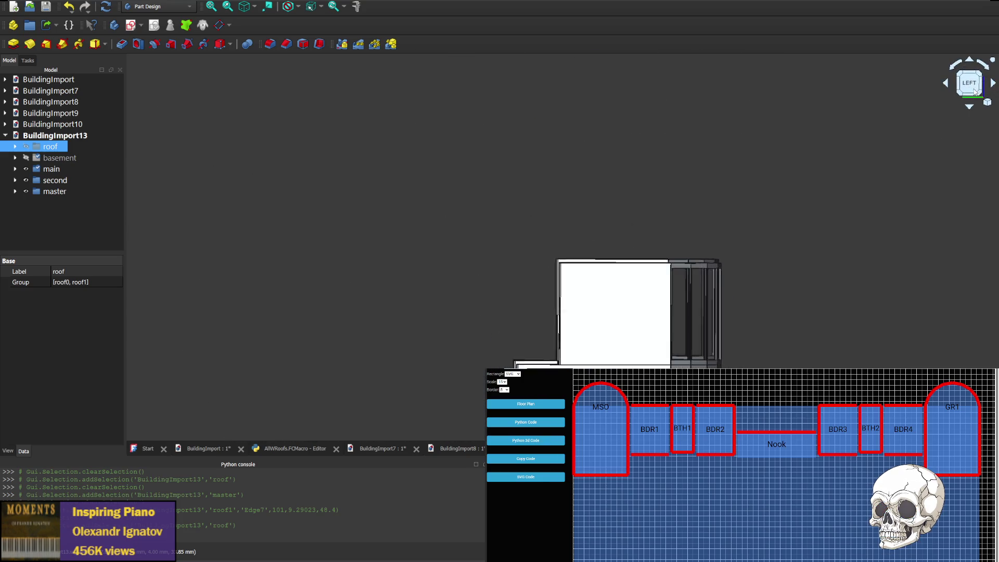
left_click(948, 87)
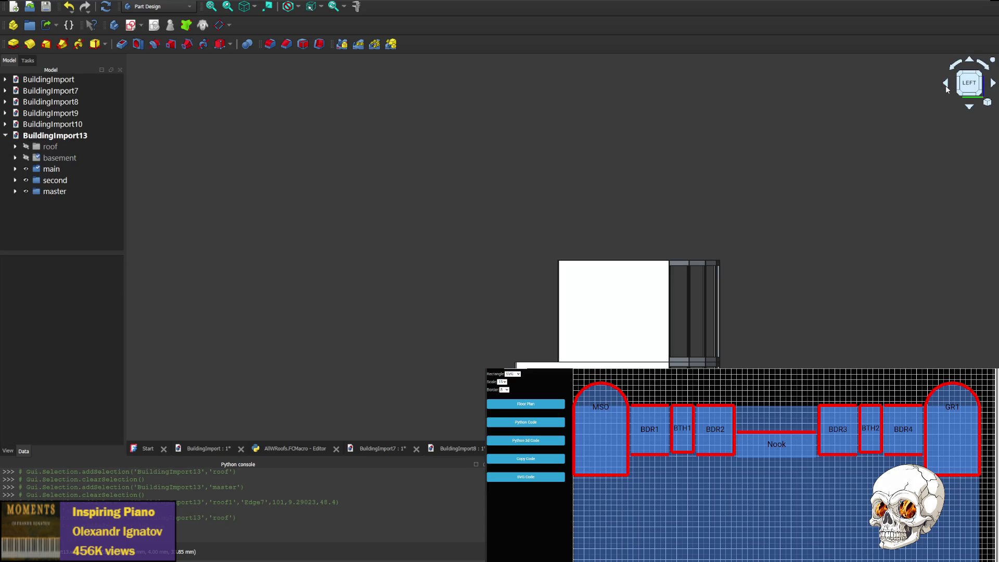
left_click(947, 84)
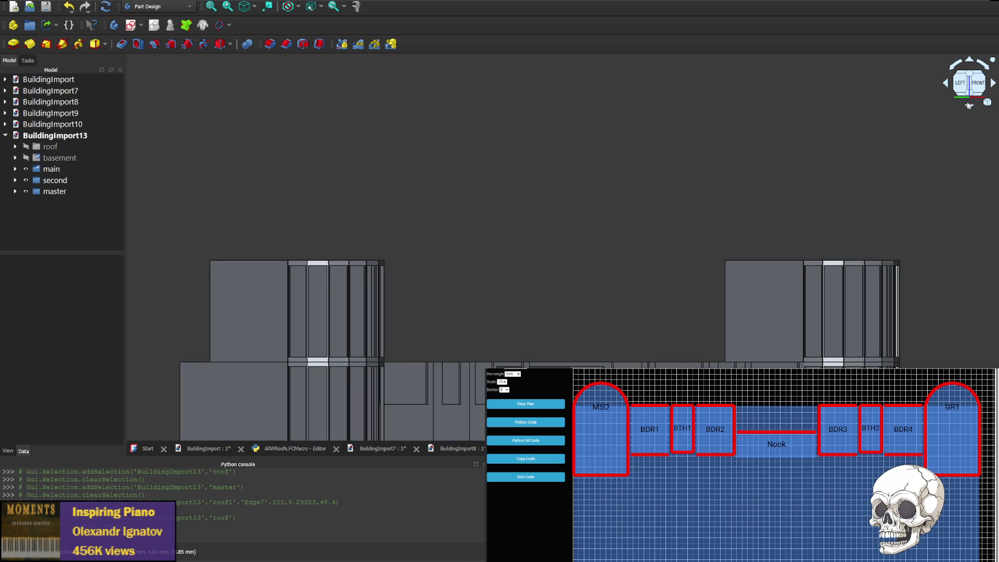
left_click(969, 71)
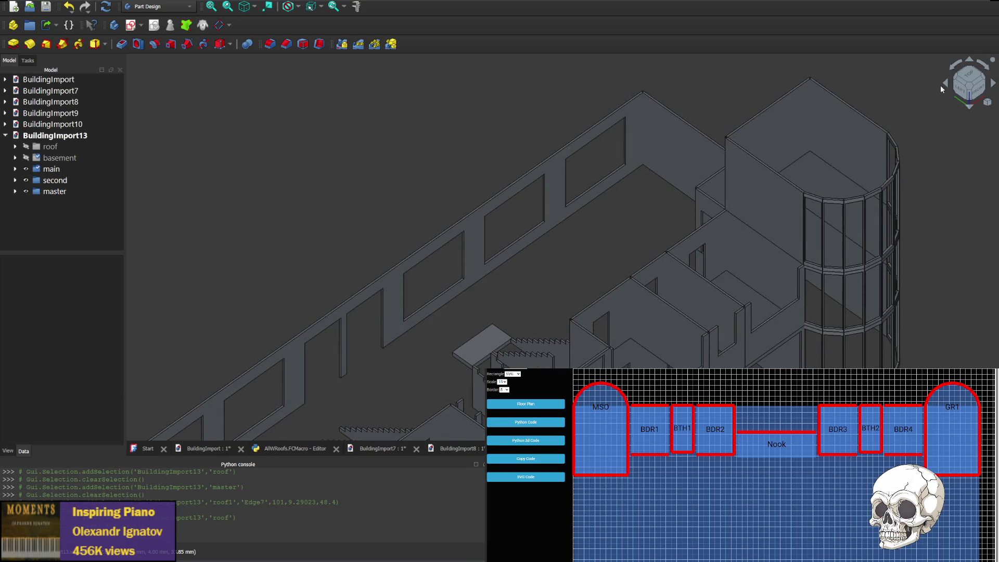
left_click(969, 89)
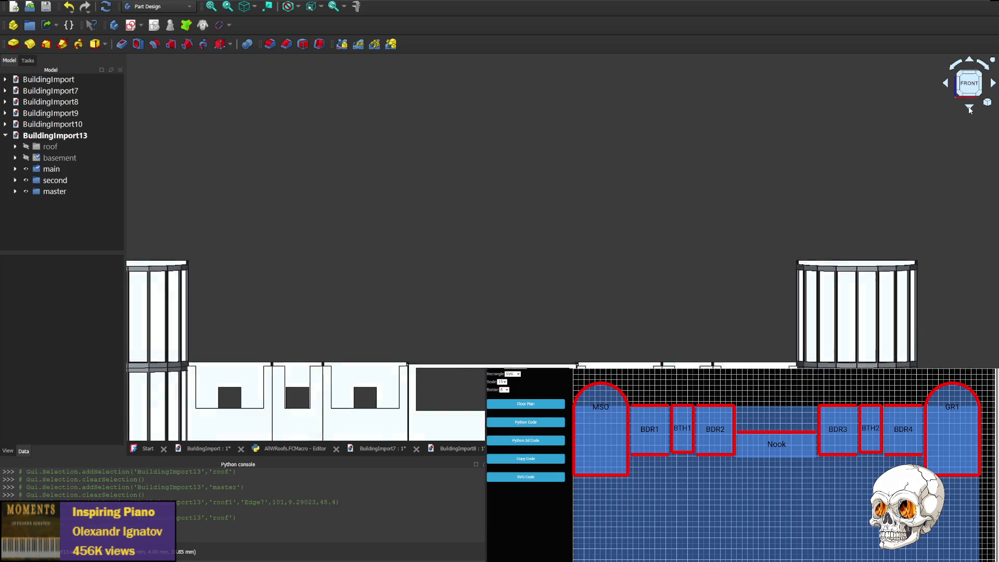
left_click(970, 109)
left_click(992, 89)
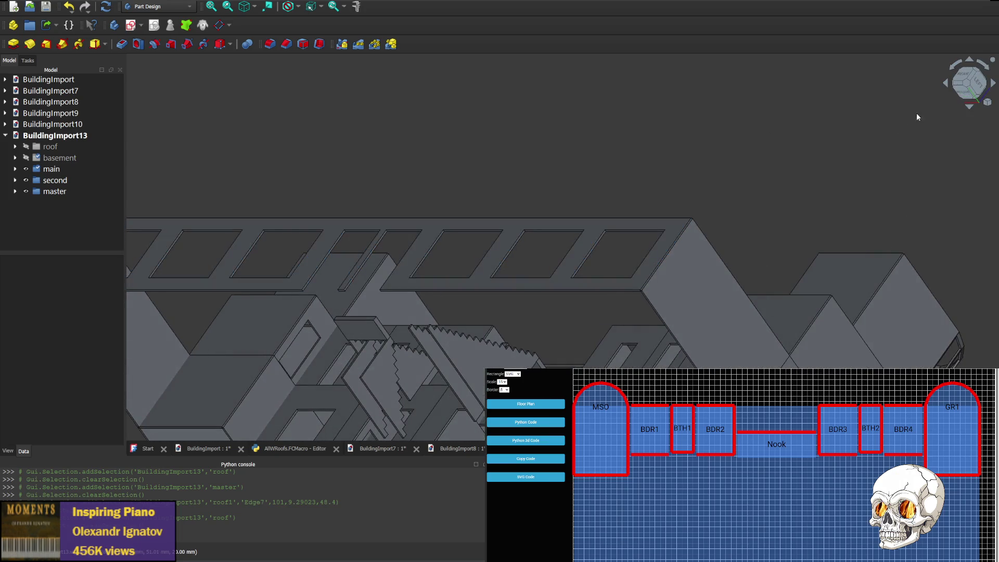
left_click(971, 107)
left_click(970, 109)
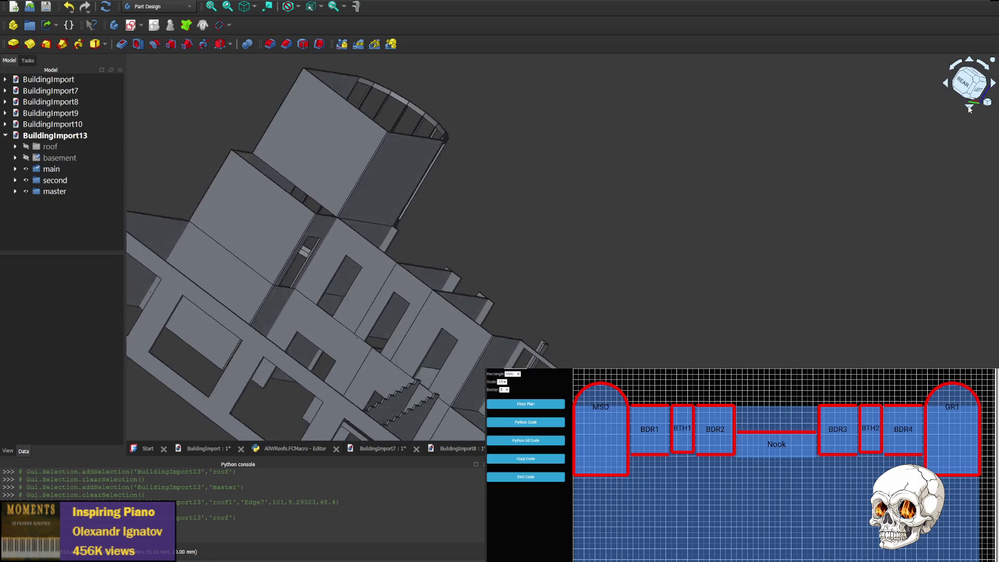
scroll(265, 276, "up", 2)
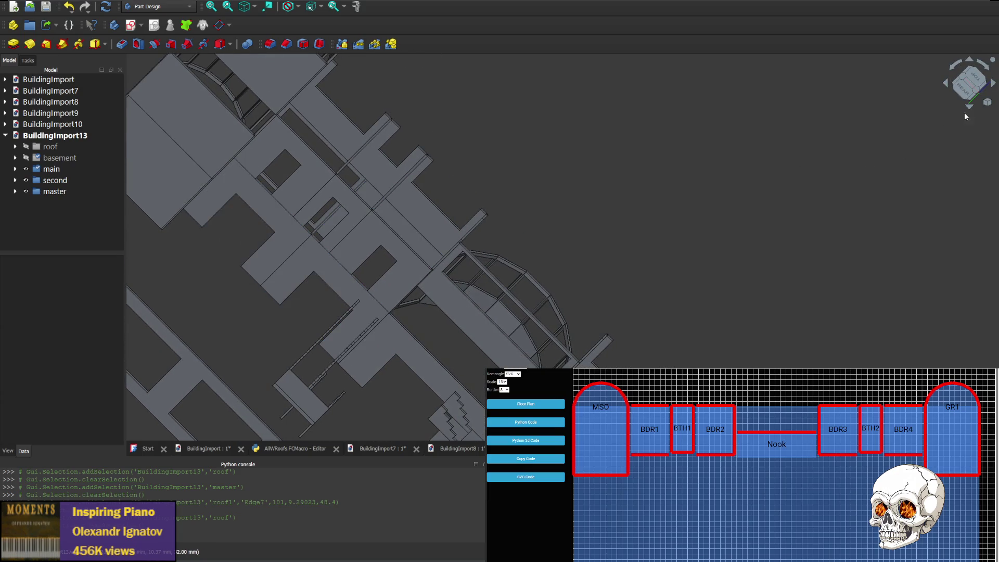
left_click(994, 85)
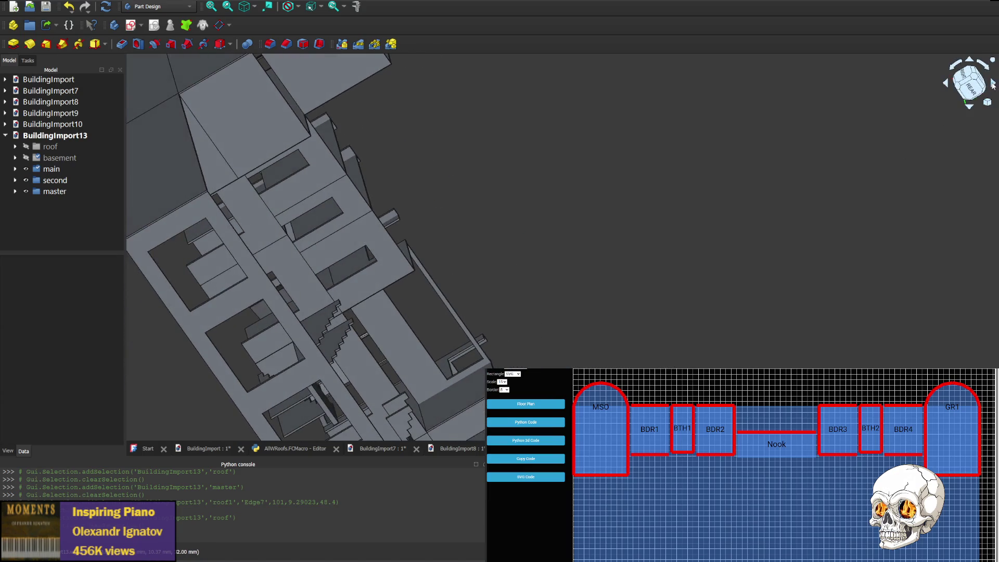
mouse_move(413, 345)
middle_mouse_down()
mouse_move(395, 276)
mouse_move(450, 332)
middle_mouse_up()
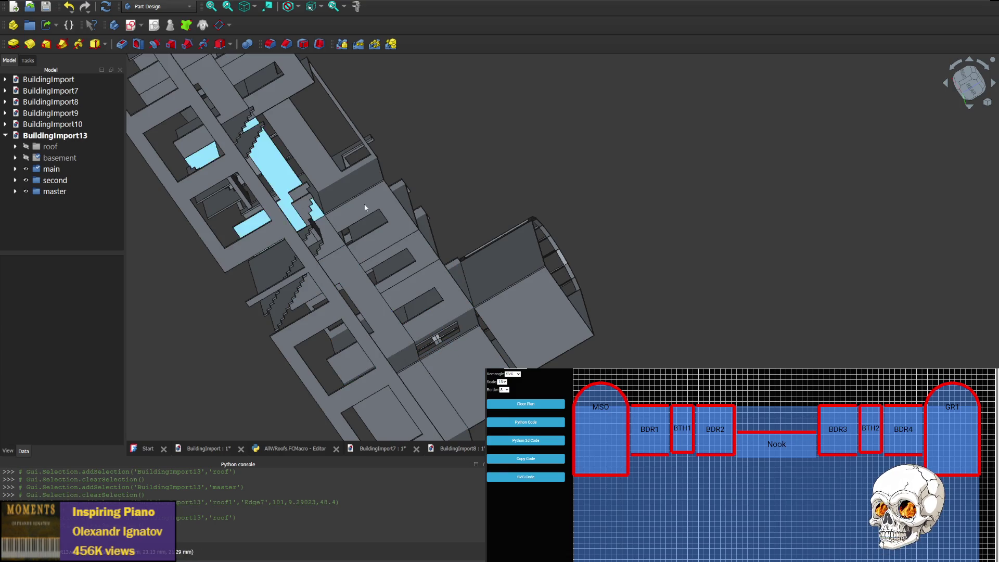
- Set an upright straight-on rear elevation and pan to frame the lower floors and left end
left_click(971, 90)
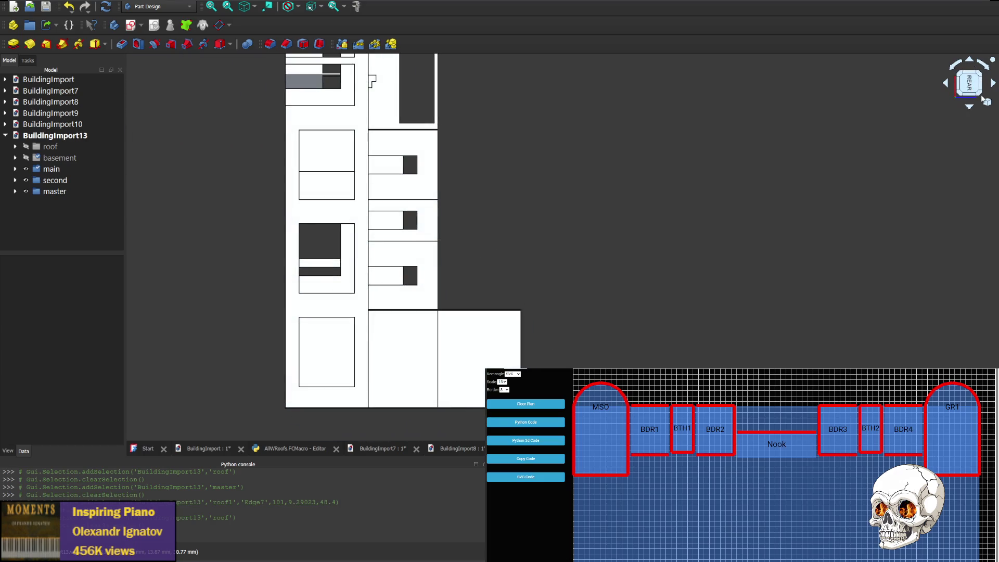
left_click(954, 68)
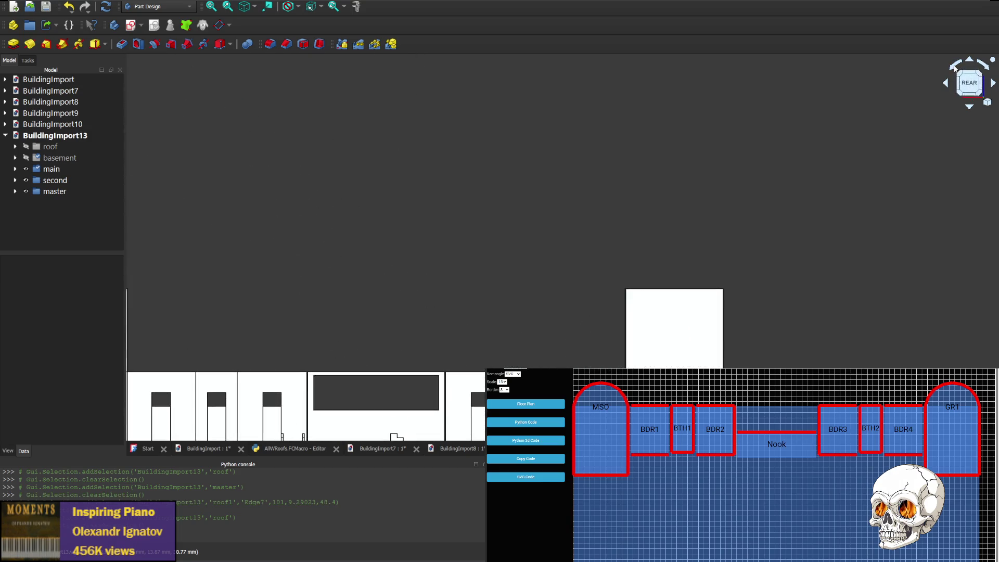
left_click(968, 108)
scroll(564, 348, "up", 5)
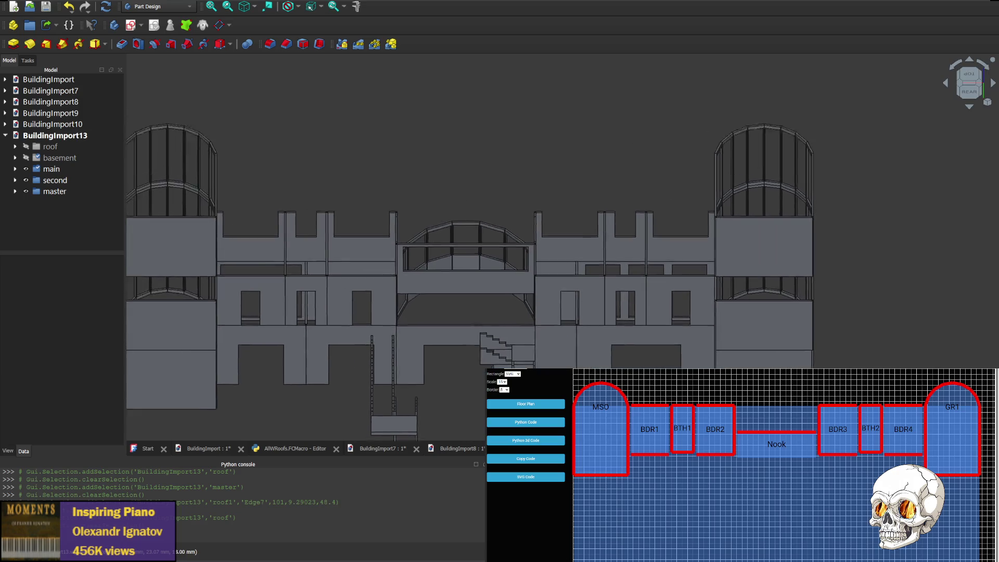
scroll(464, 228, "down", 3)
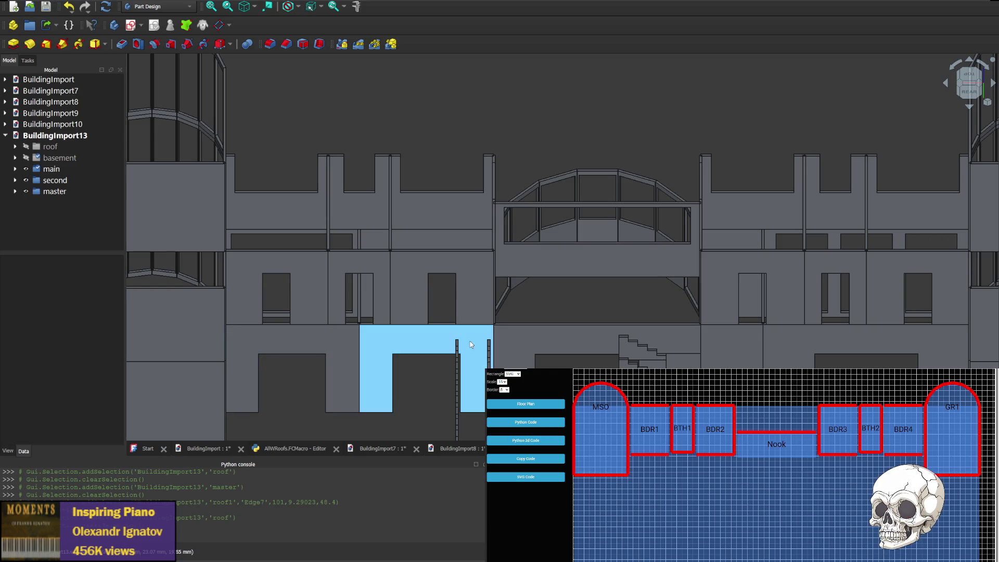
mouse_move(929, 348)
middle_mouse_down()
mouse_move(743, 217)
mouse_move(722, 225)
middle_mouse_up()
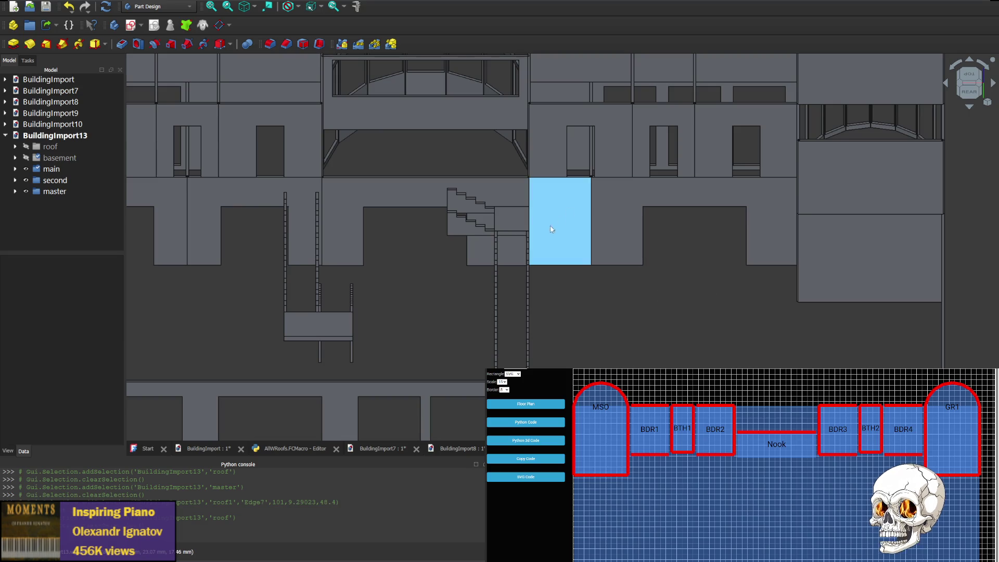
middle_click_drag(279, 296, 617, 266)
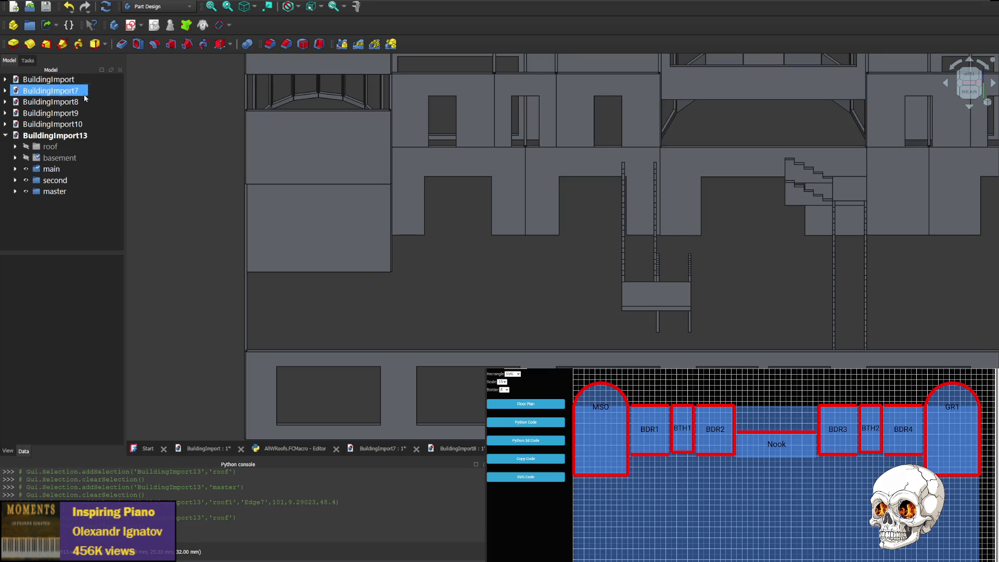
- Select the roof group and view its slope upright from the right side
left_click(34, 150)
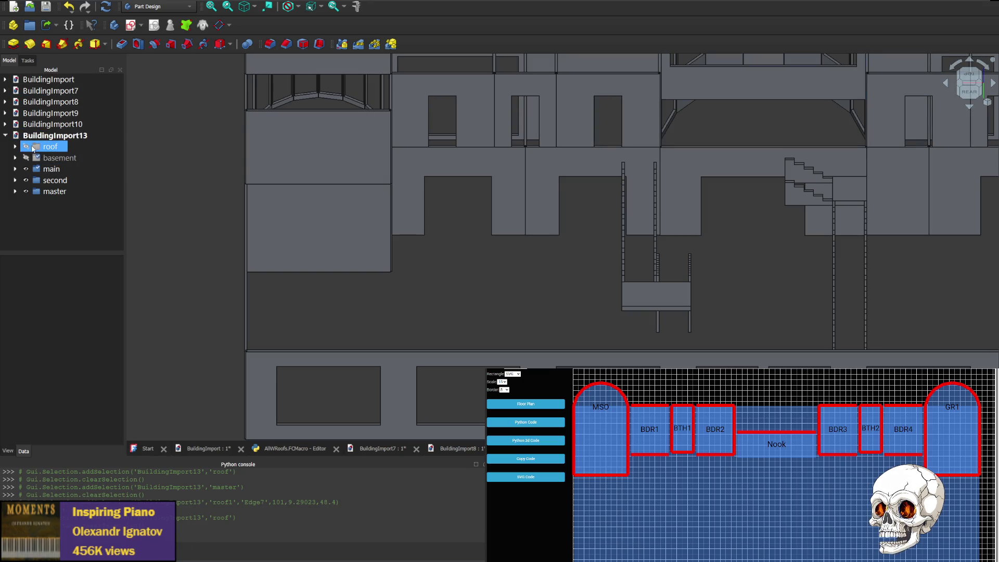
left_click(27, 148)
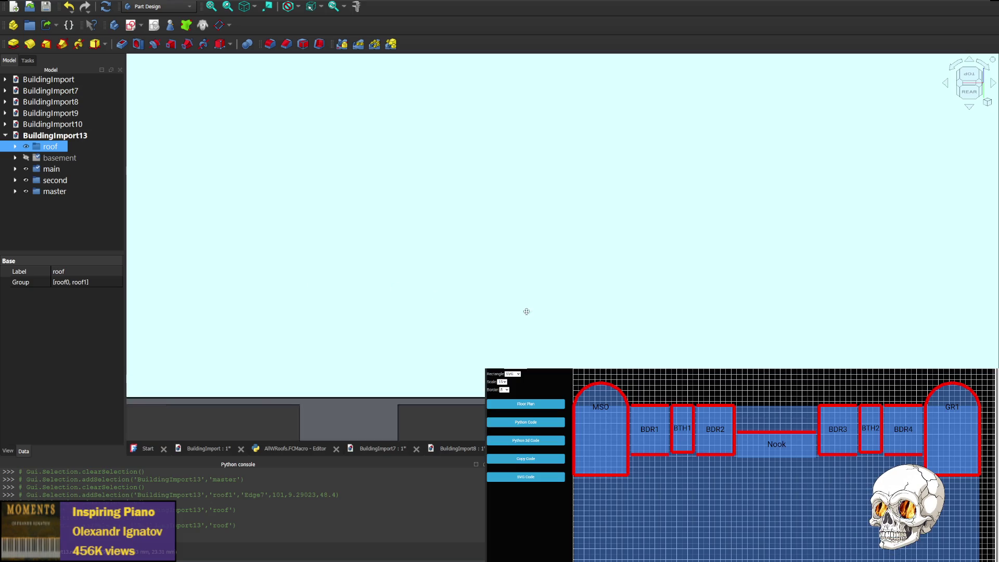
left_click(948, 87)
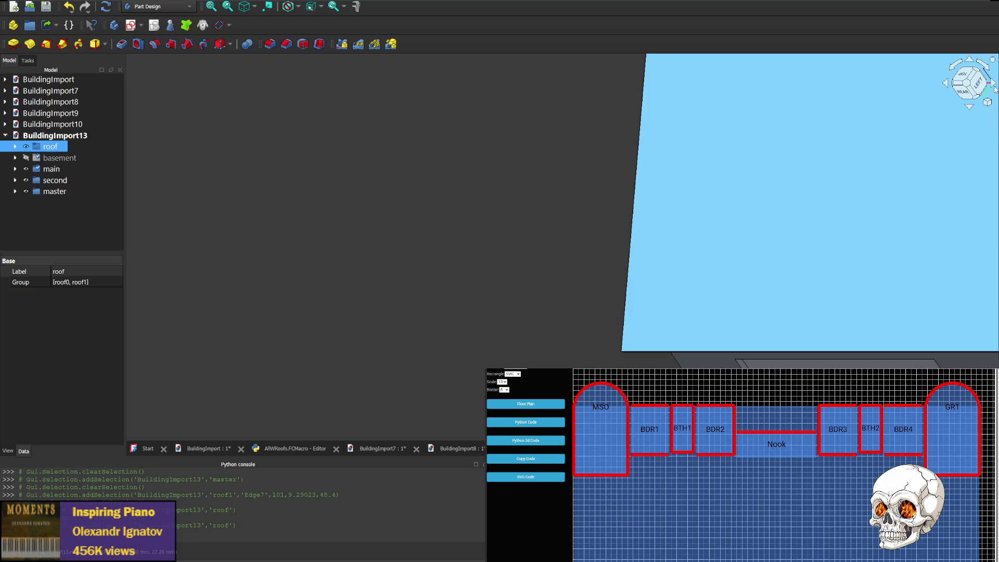
left_click(994, 85)
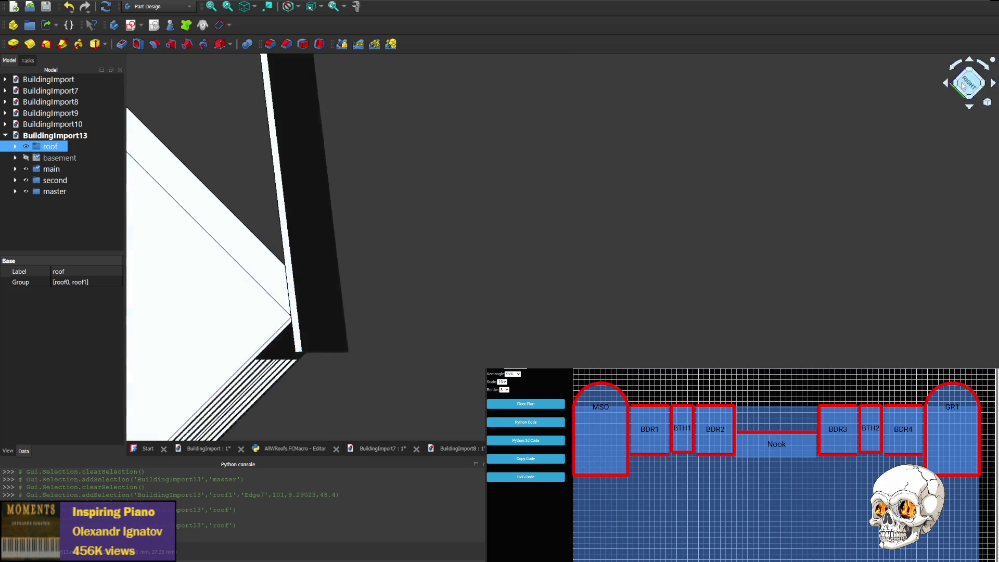
key("Left")
key("Left")
key("Left")
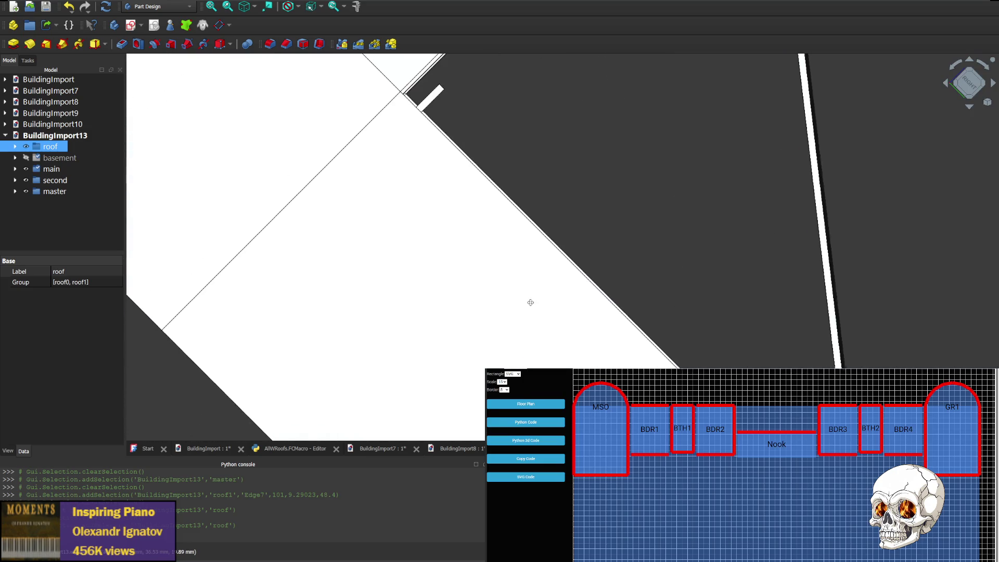
left_click(956, 64)
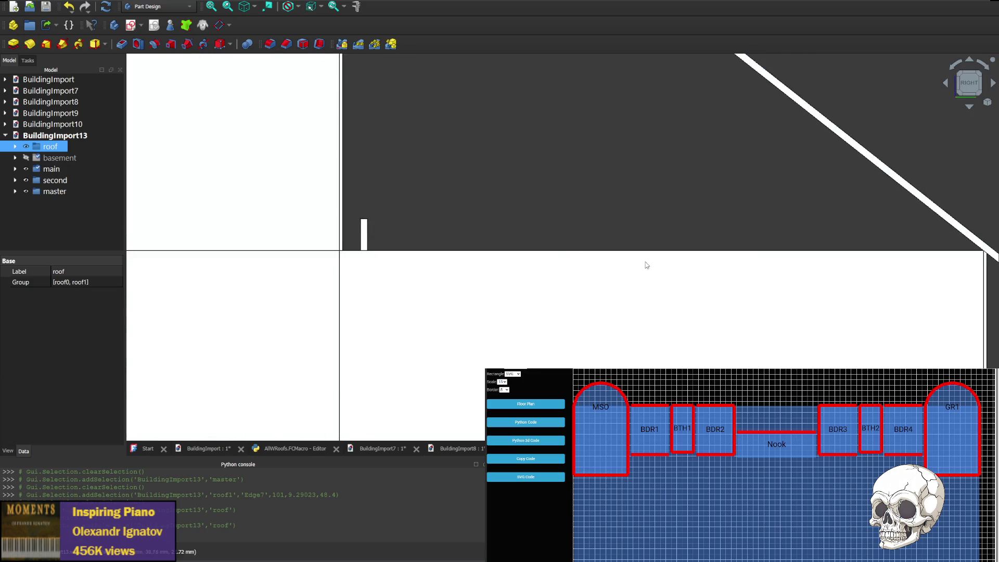
left_click(970, 108)
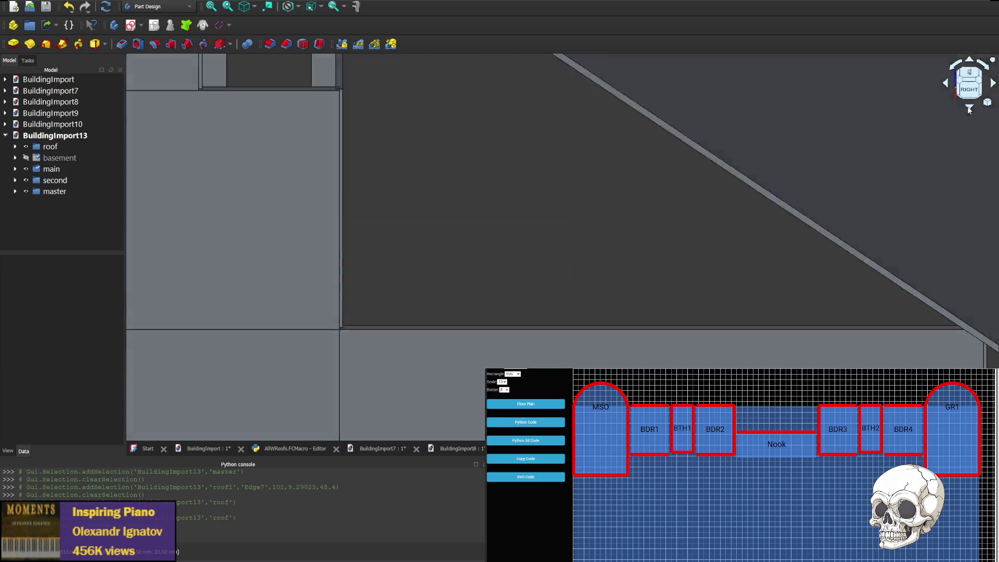
key("Up")
key("Up")
key("Up")
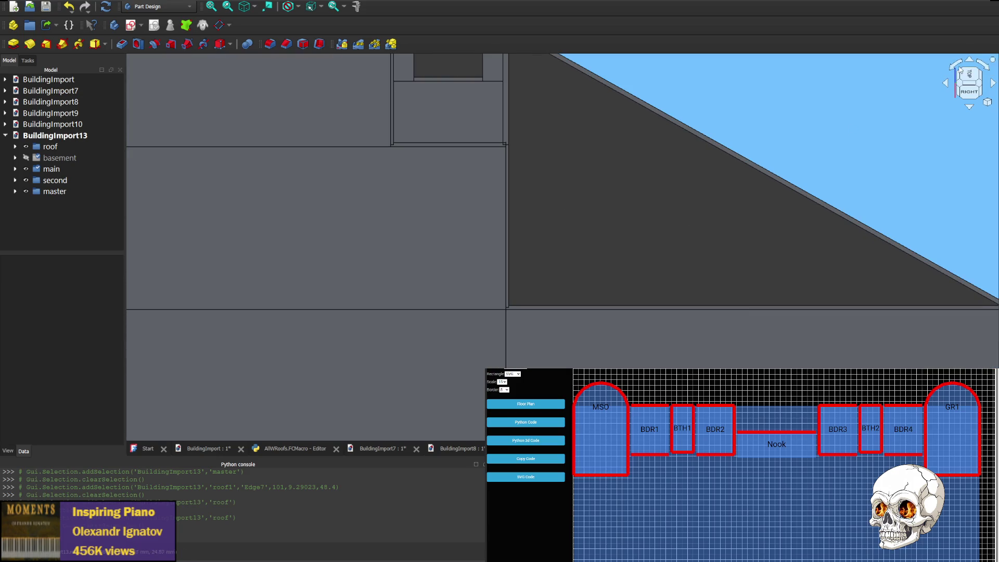
- Spin the view through quarter turns back to the right side and pan along the sloped roof edge
left_click(993, 62)
left_click(993, 61)
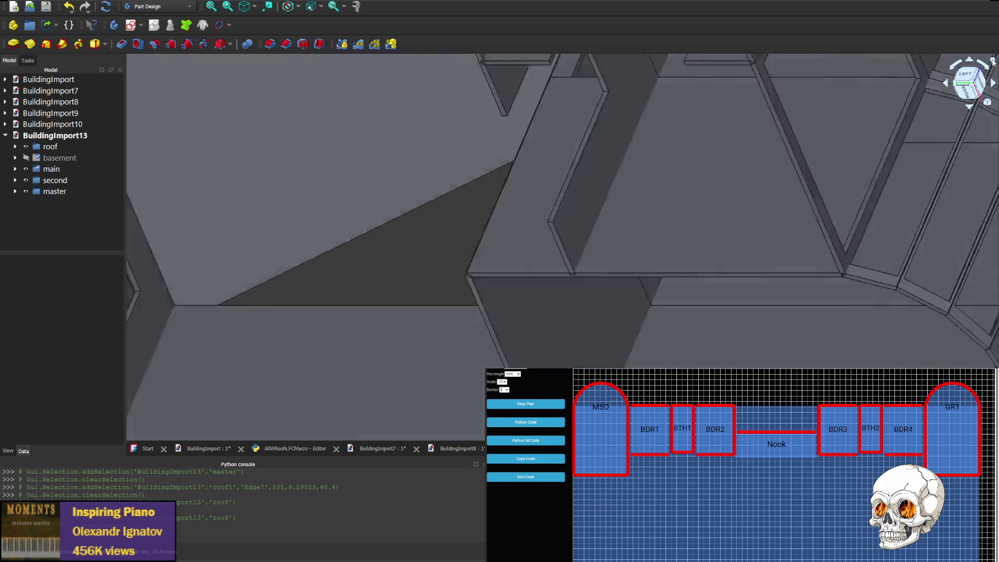
left_click(993, 61)
left_click(993, 62)
left_click(993, 62)
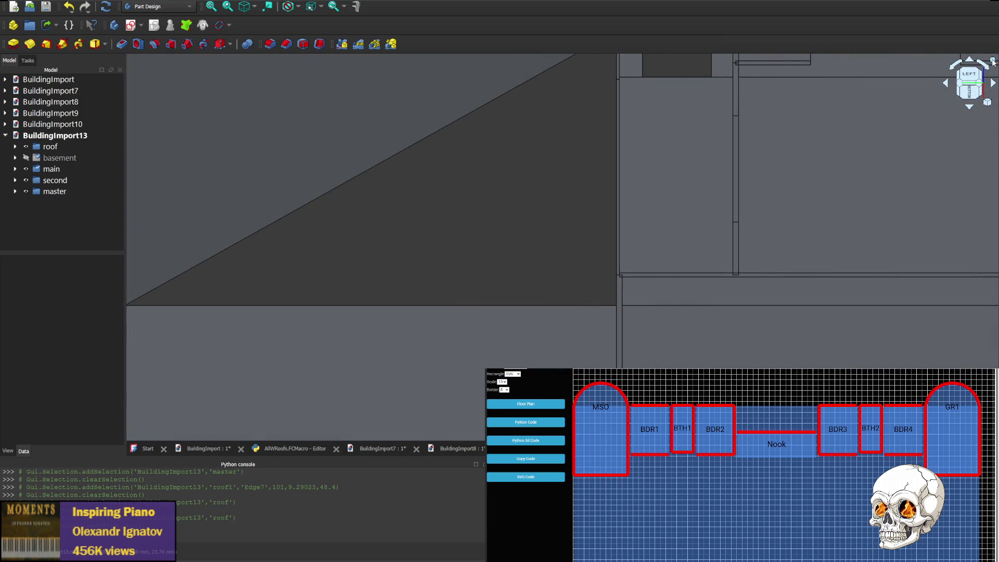
left_click(993, 61)
mouse_move(727, 248)
middle_mouse_down()
mouse_move(605, 122)
mouse_move(619, 167)
middle_mouse_up()
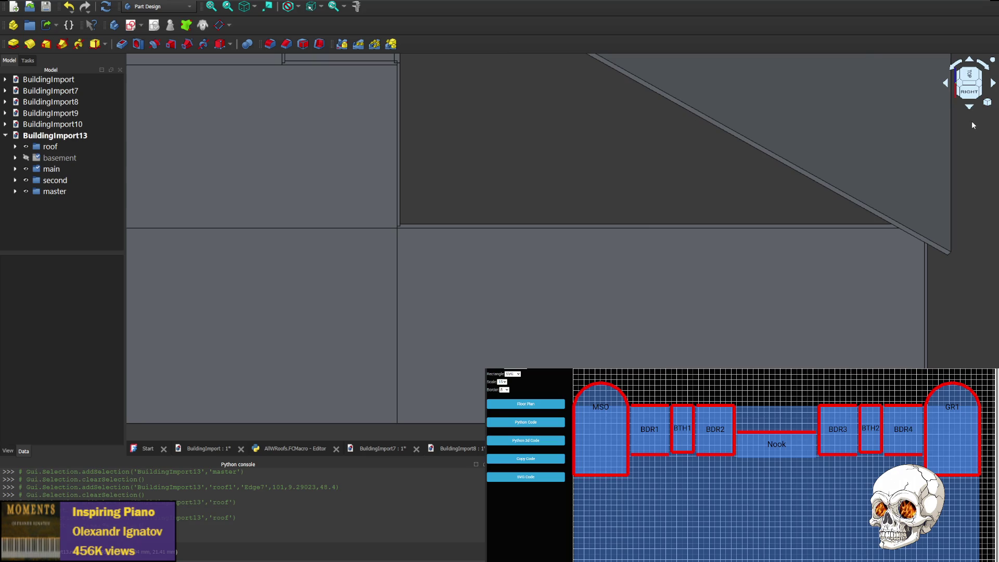
- Switch to a perspective camera with V, P and move in toward the roof edge
key("v")
key("p")
middle_click_drag(767, 179, 661, 290)
scroll(672, 157, "up", 10)
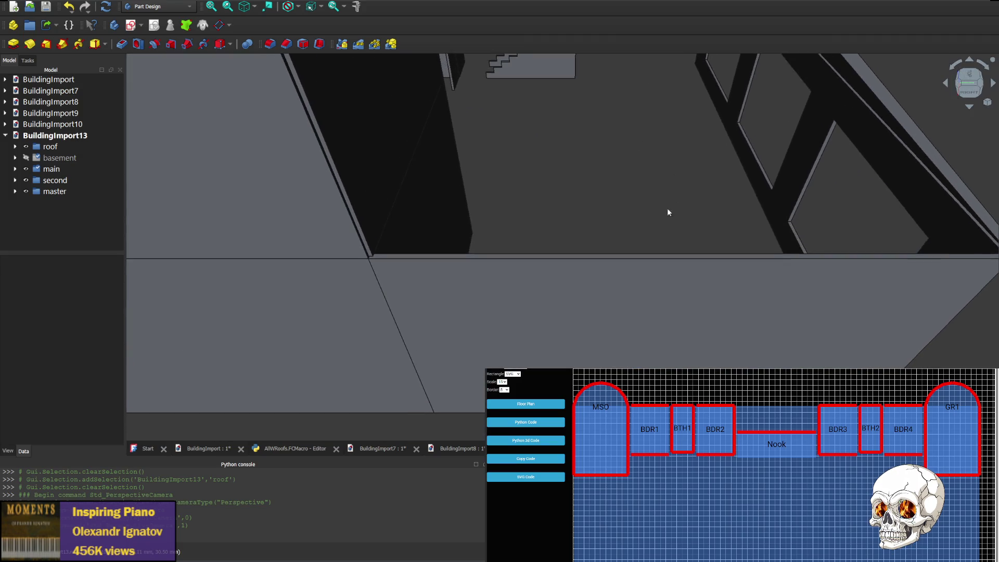
- Look down from the top, then return to the right-side interior view and adjust the zoom
left_click(971, 105)
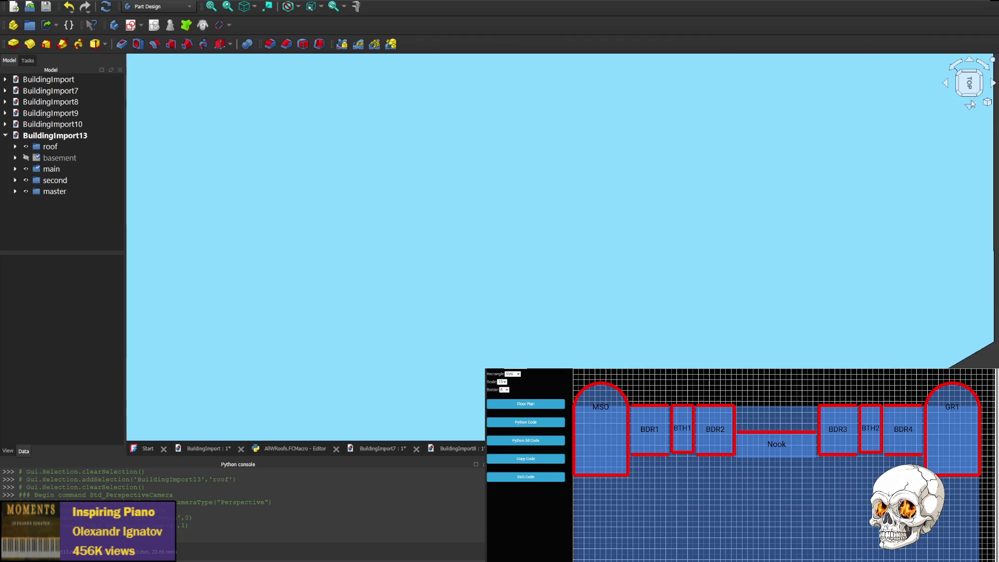
left_click(972, 60)
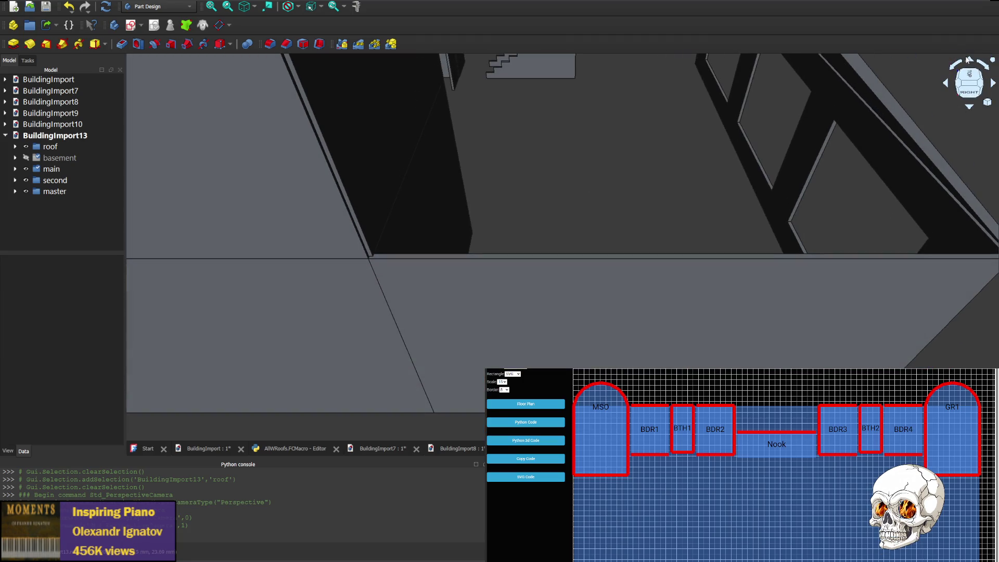
scroll(763, 149, "down", 5)
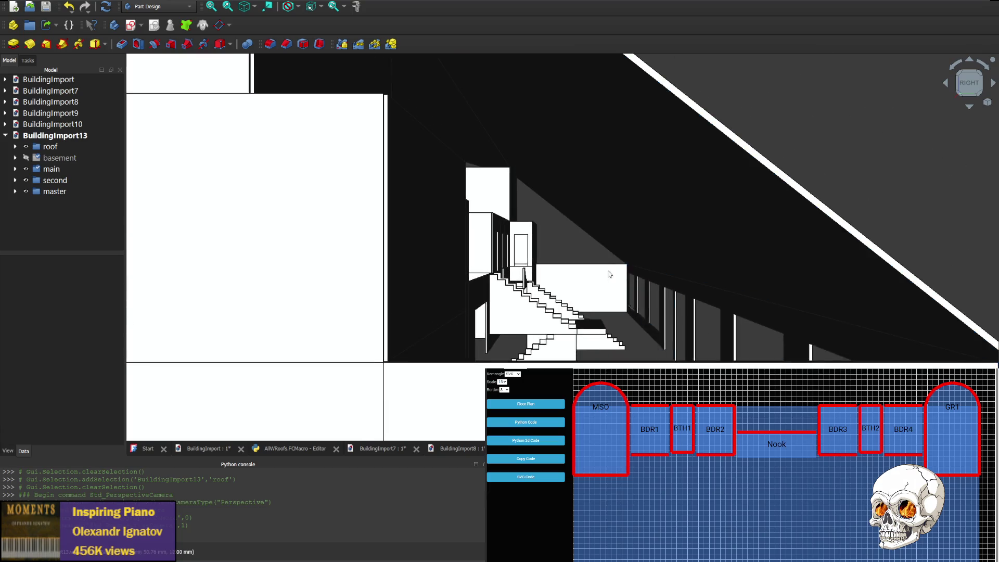
scroll(620, 302, "up", 5)
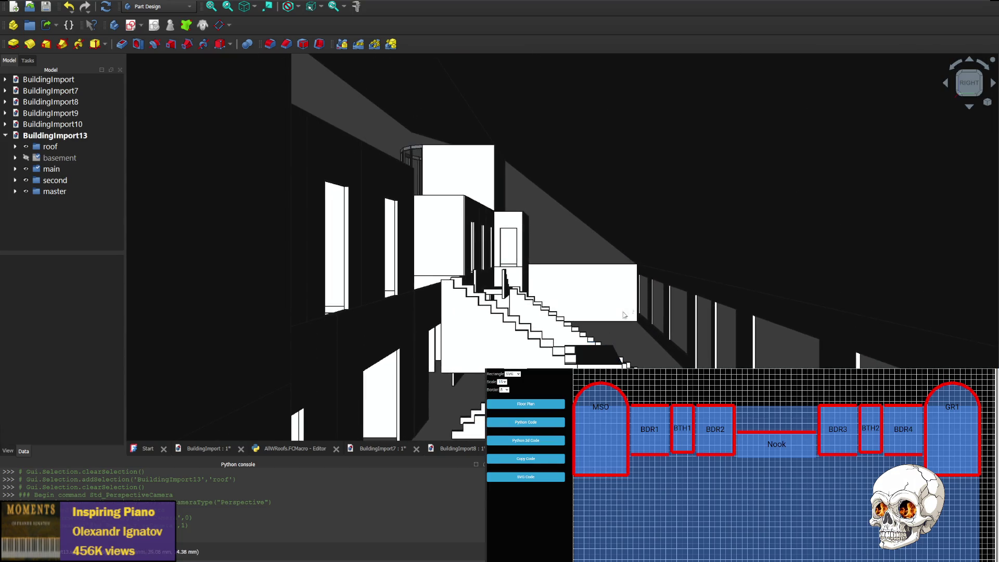
scroll(648, 366, "down", 2)
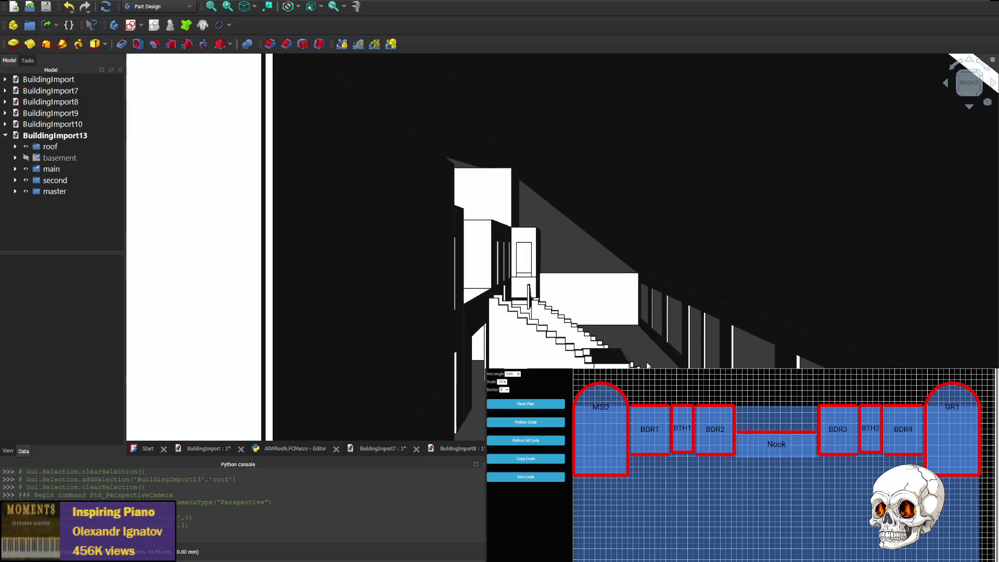
scroll(644, 252, "up", 3)
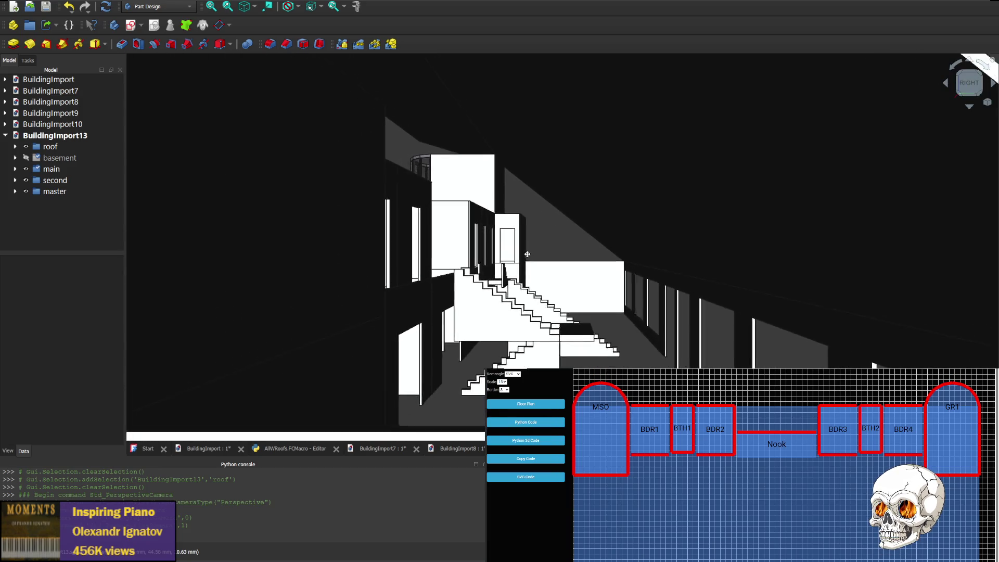
- Orbit past the windowed left wall back toward the stairs, then select the roof group
mouse_move(644, 251)
middle_mouse_down()
mouse_move(557, 216)
mouse_move(412, 218)
mouse_move(385, 252)
middle_mouse_up()
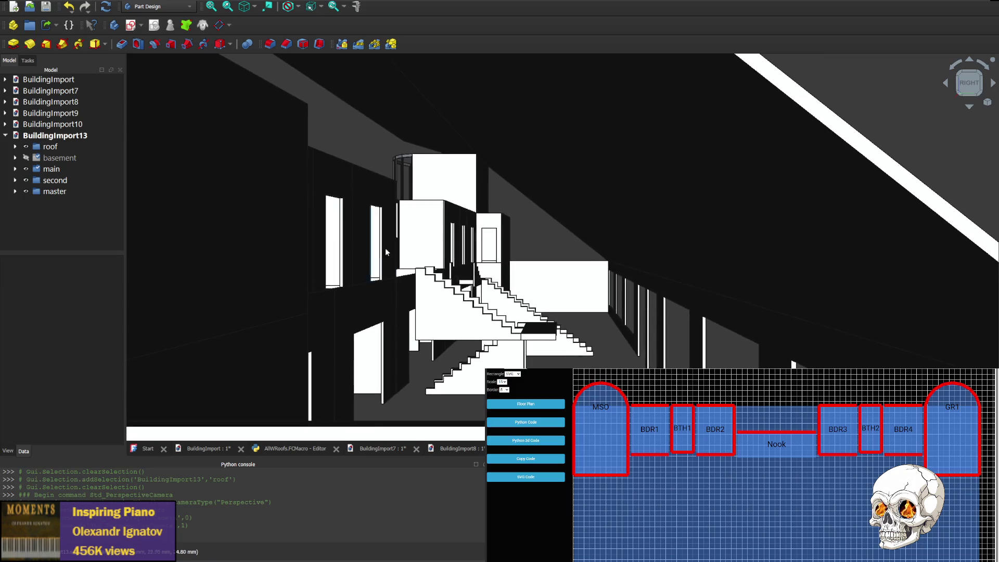
middle_click_drag(691, 326, 481, 317)
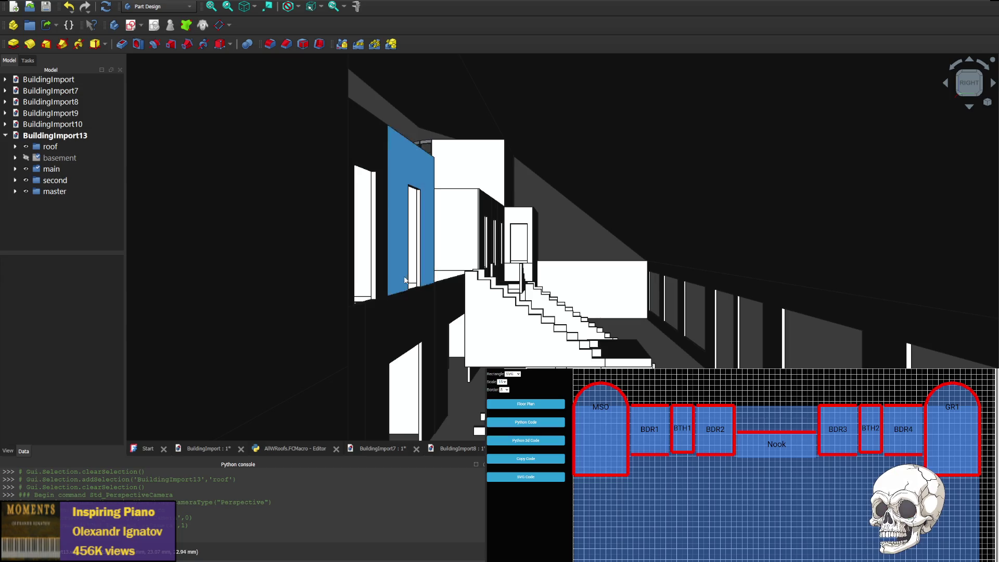
scroll(669, 351, "up", 5)
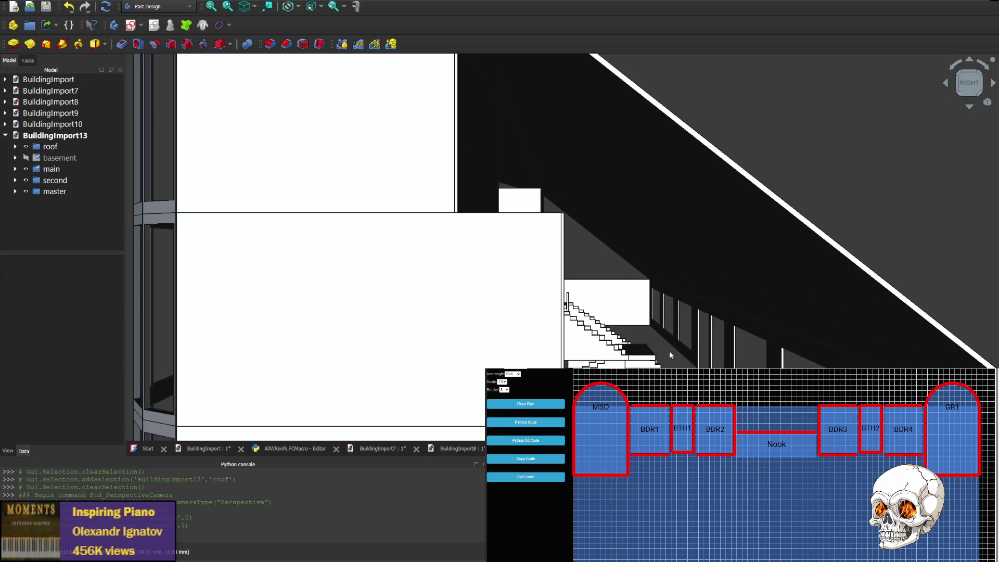
scroll(667, 358, "down", 4)
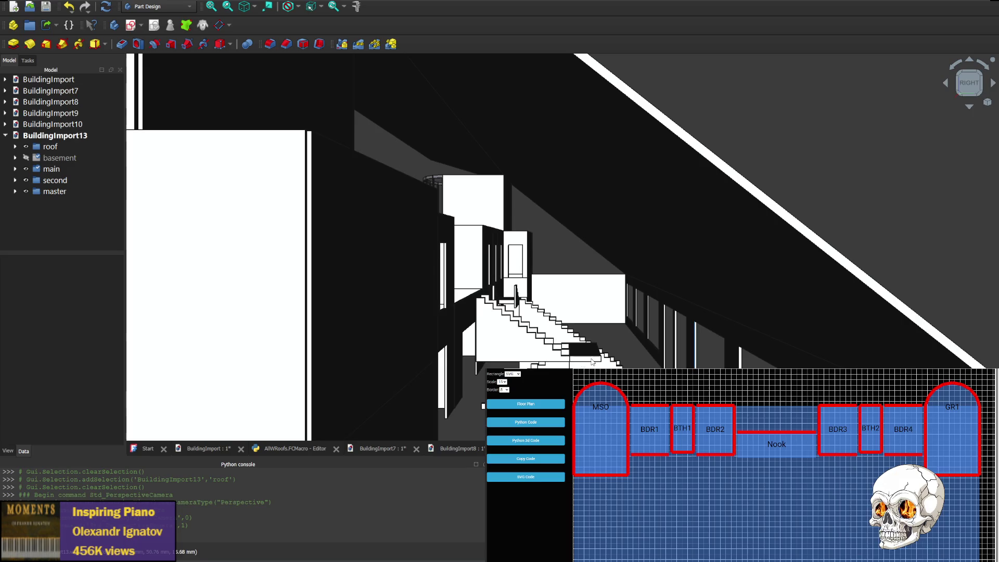
scroll(410, 394, "up", 2)
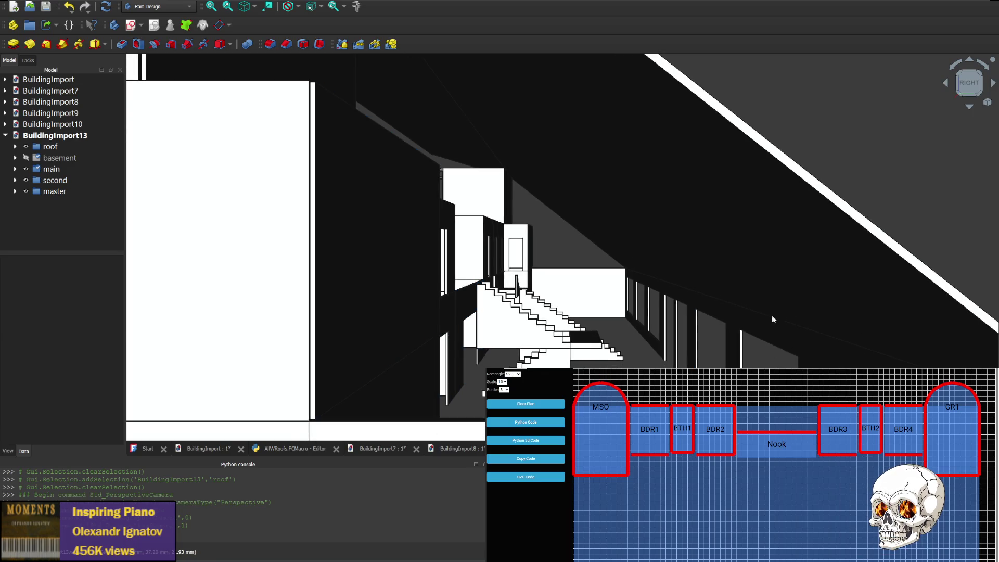
scroll(438, 304, "up", 3)
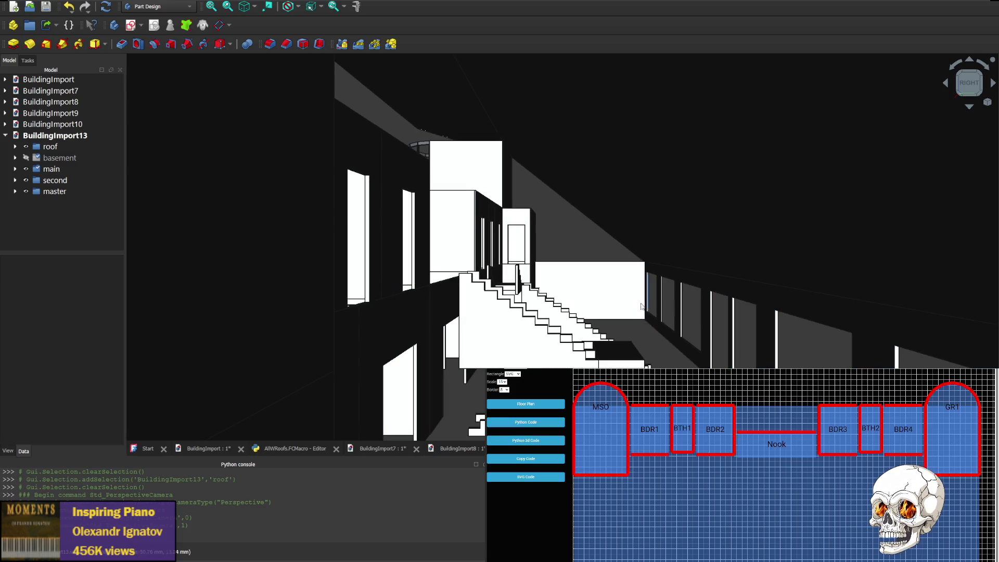
scroll(472, 333, "down", 5)
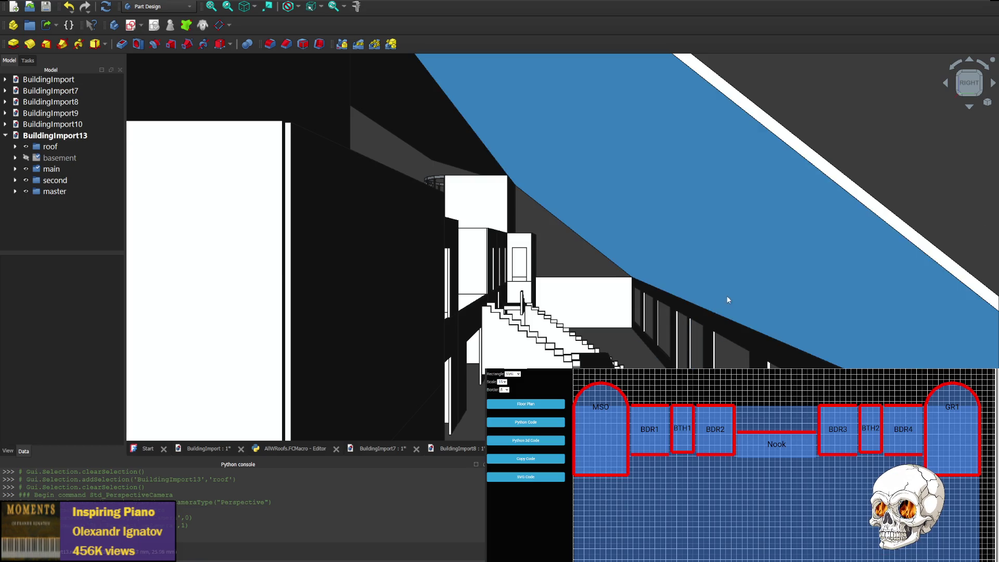
left_click(22, 149)
- Hide the roof, rotate the model to its rear, and zoom and pan across the rear walls
left_click(26, 148)
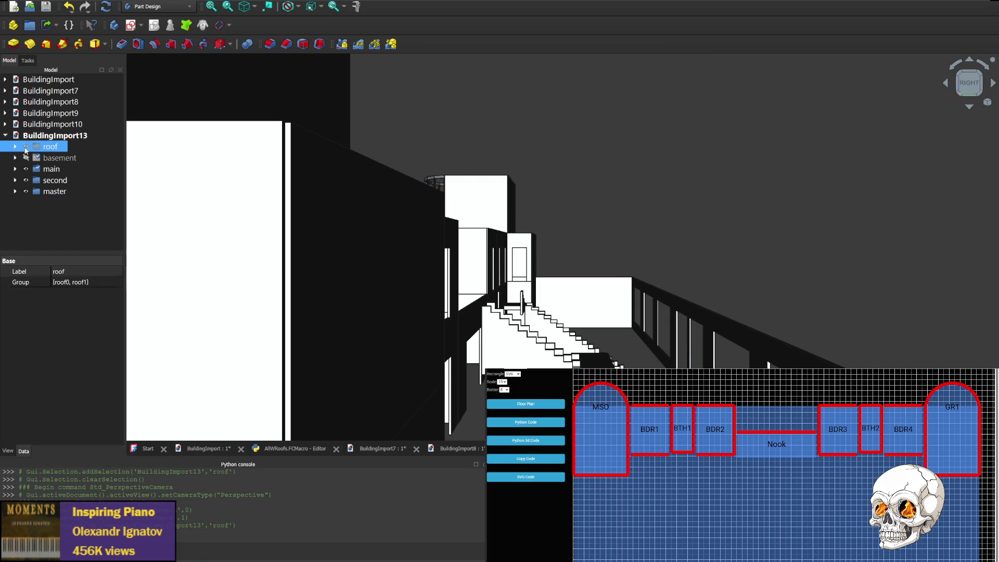
left_click(946, 83)
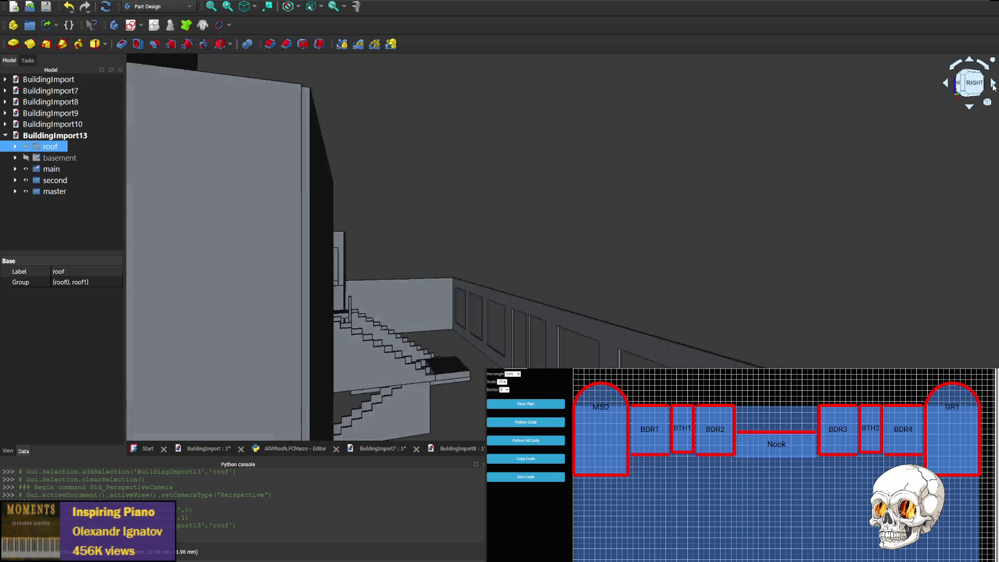
left_click(946, 83)
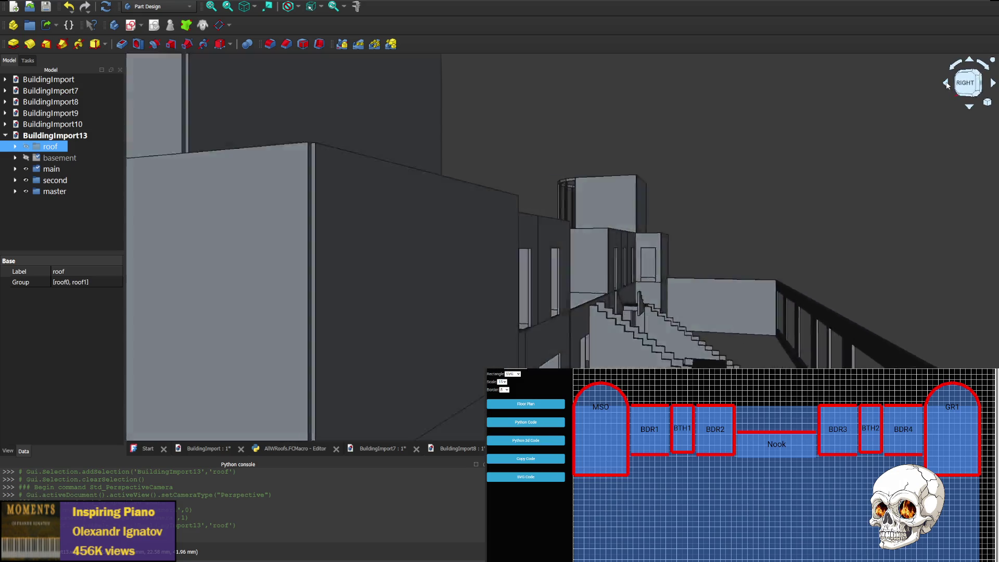
scroll(836, 314, "down", 6)
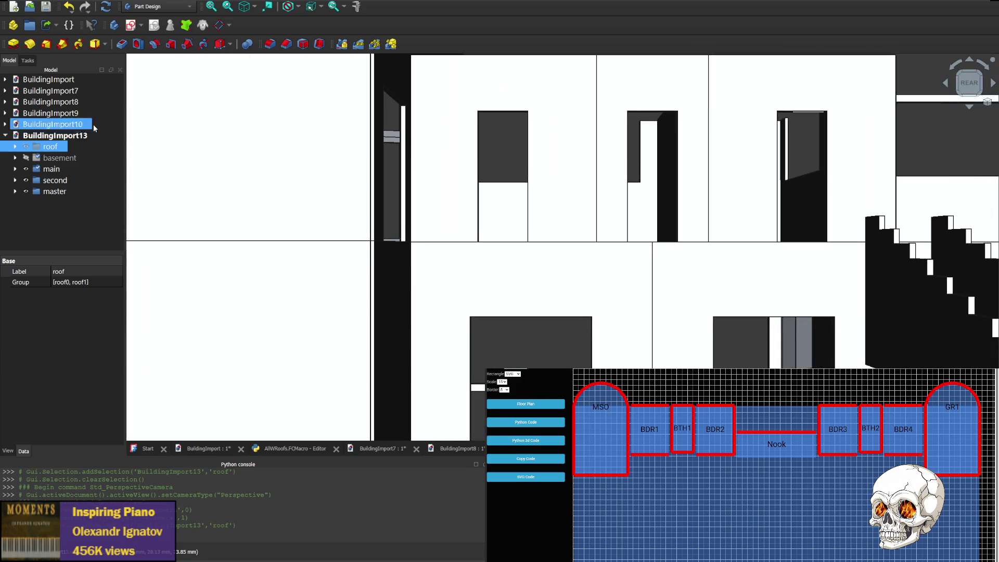
scroll(846, 312, "down", 5)
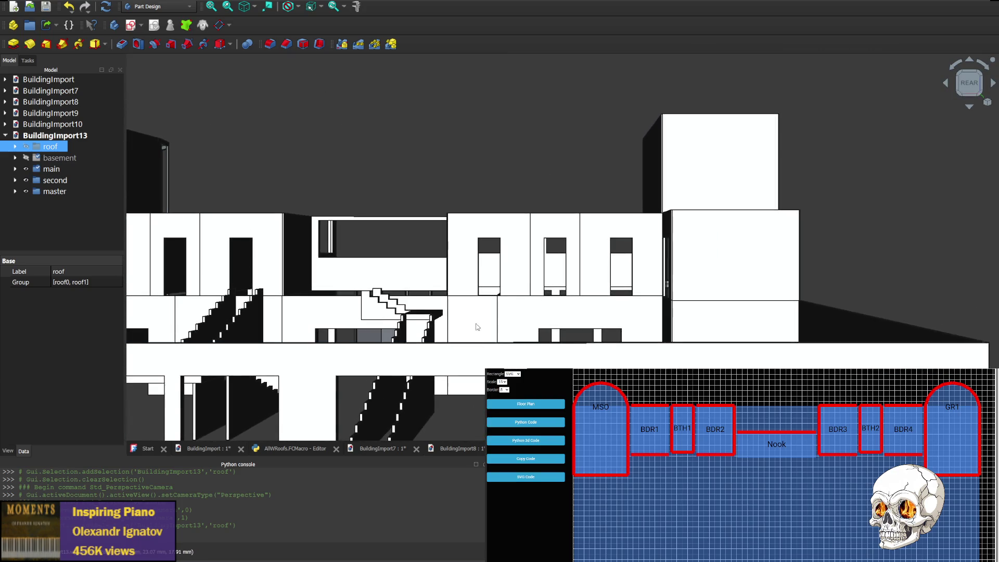
scroll(504, 301, "up", 5)
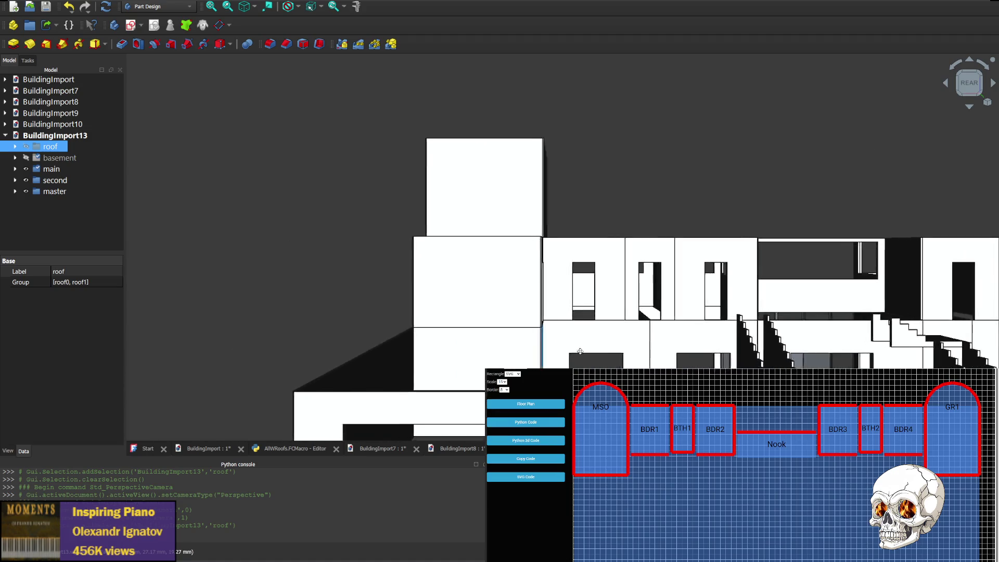
scroll(504, 302, "up", 2)
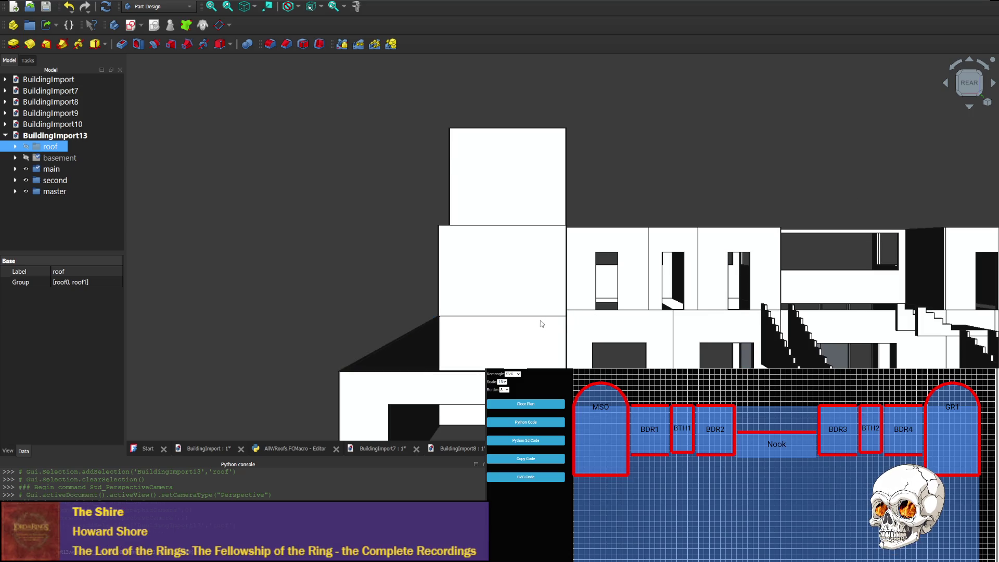
mouse_move(600, 327)
middle_mouse_down()
mouse_move(338, 339)
mouse_move(346, 373)
middle_mouse_up()
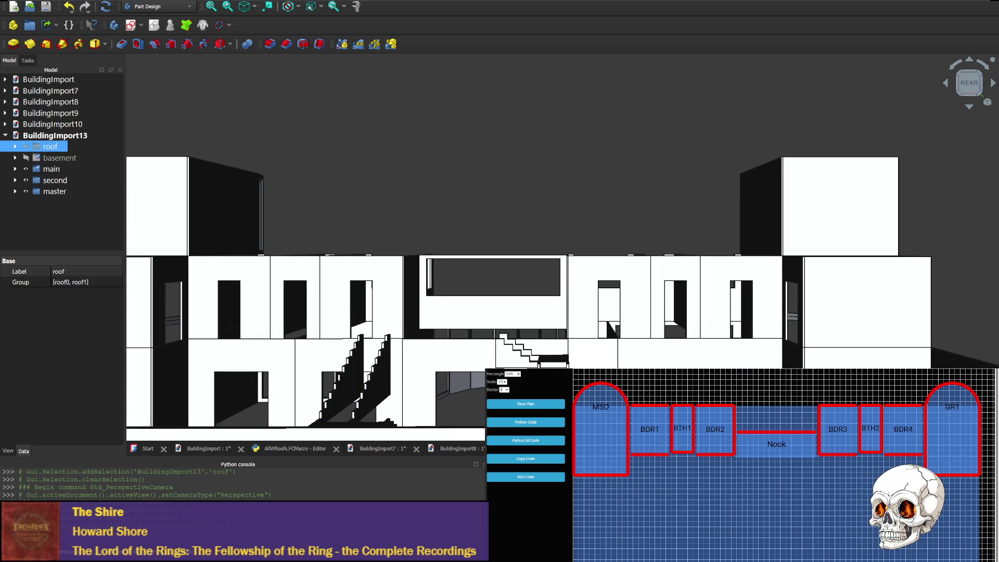
scroll(501, 344, "up", 4)
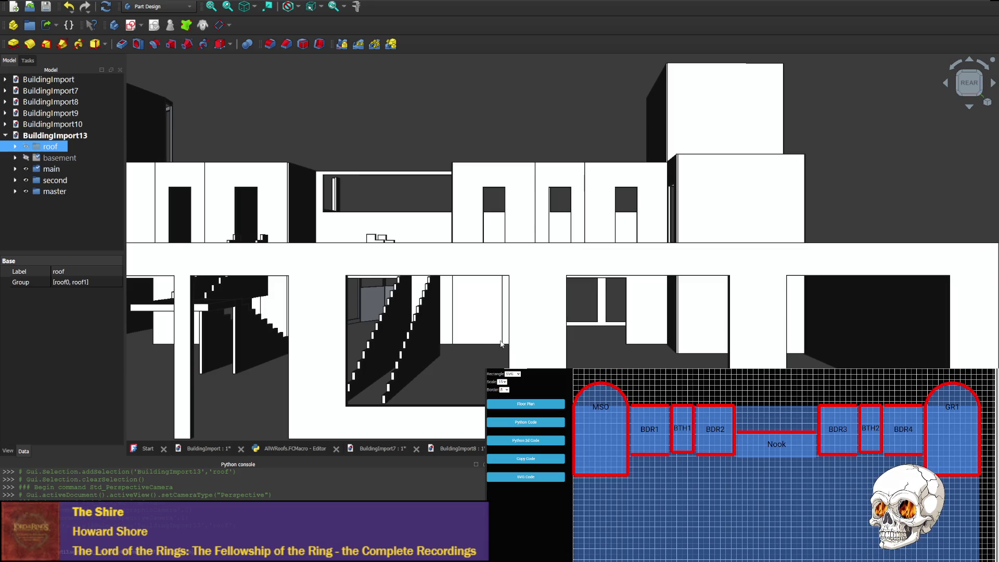
mouse_move(472, 342)
middle_mouse_down()
mouse_move(512, 329)
mouse_move(524, 349)
middle_mouse_up()
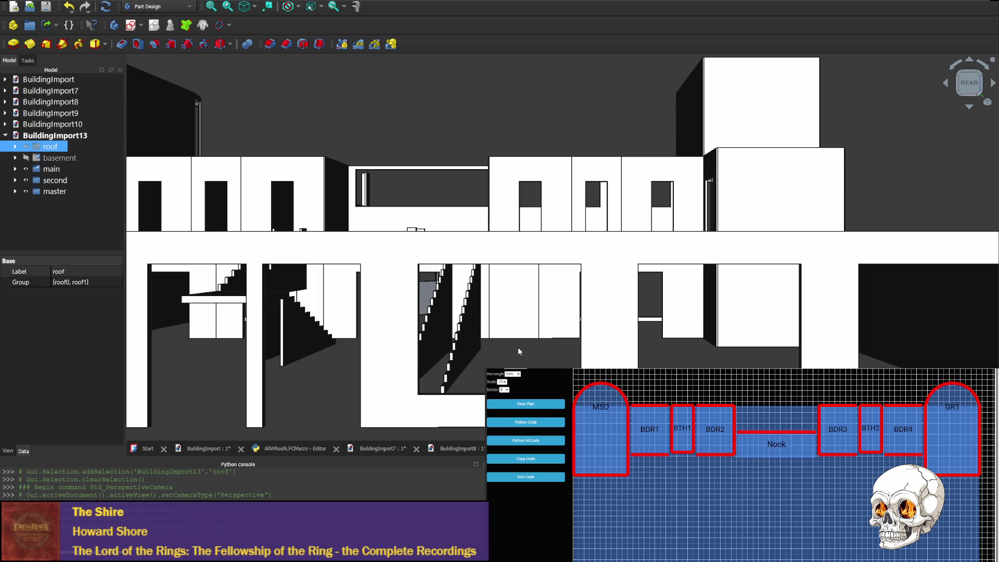
mouse_move(515, 352)
middle_mouse_down()
mouse_move(513, 322)
mouse_move(509, 335)
mouse_move(453, 352)
mouse_move(419, 284)
mouse_move(335, 222)
mouse_move(457, 366)
middle_mouse_up()
scroll(688, 330, "up", 5)
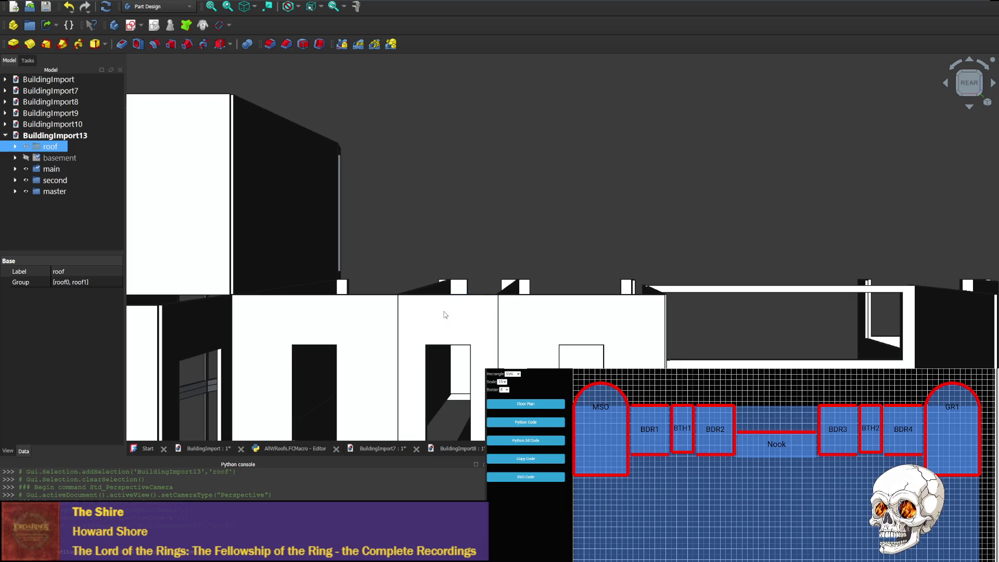
mouse_move(458, 315)
middle_mouse_down()
mouse_move(621, 334)
mouse_move(631, 321)
middle_mouse_up()
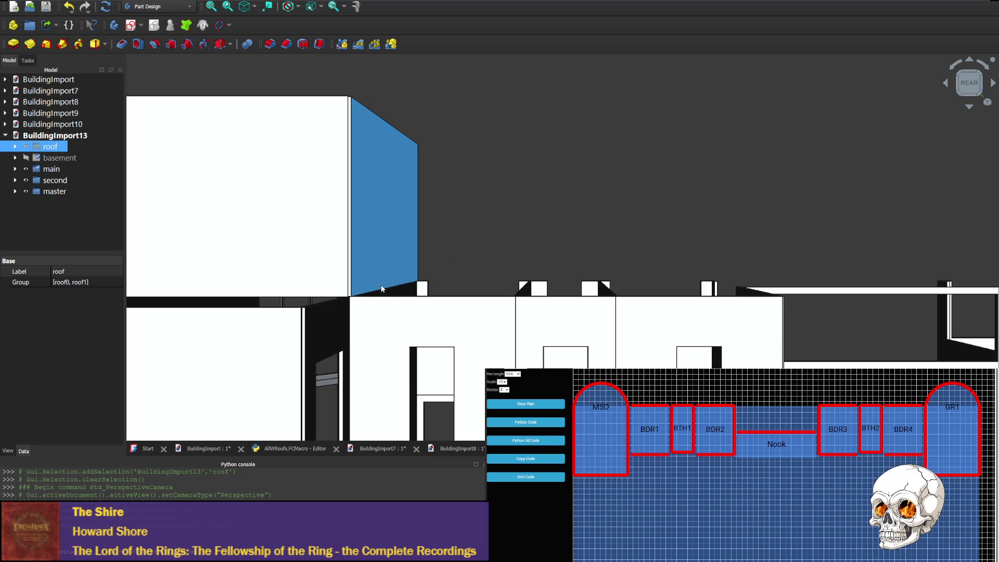
middle_click_drag(725, 279, 224, 327)
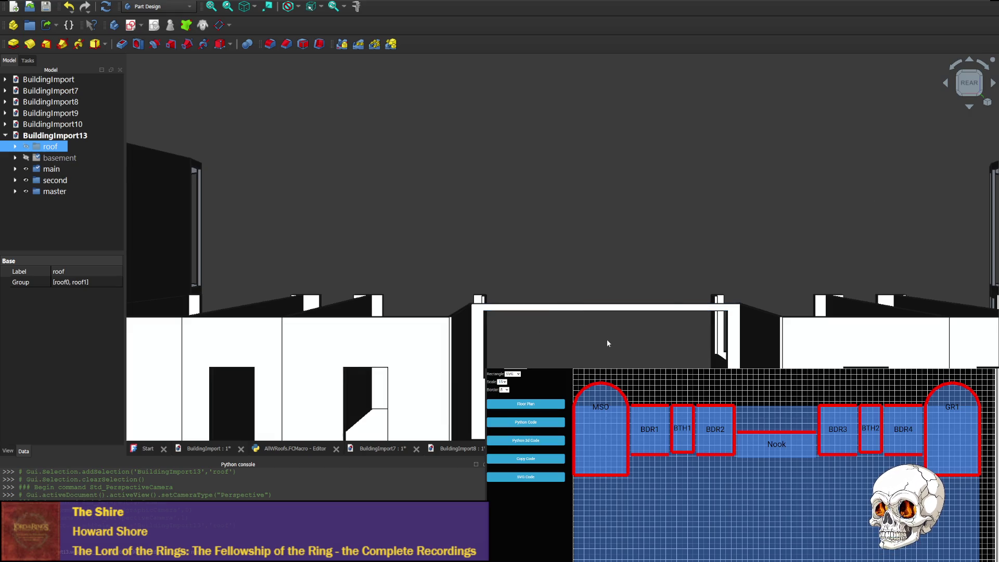
scroll(588, 366, "up", 2)
scroll(588, 366, "up", 2)
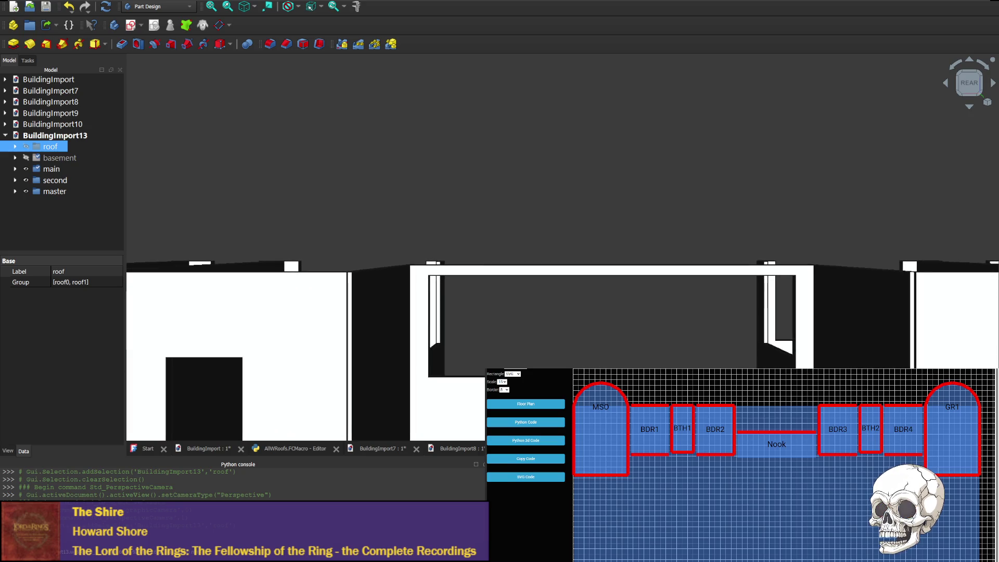
- Face the front, fit everything with V, F, then zoom and pan onto the central upper facade
left_click(992, 86)
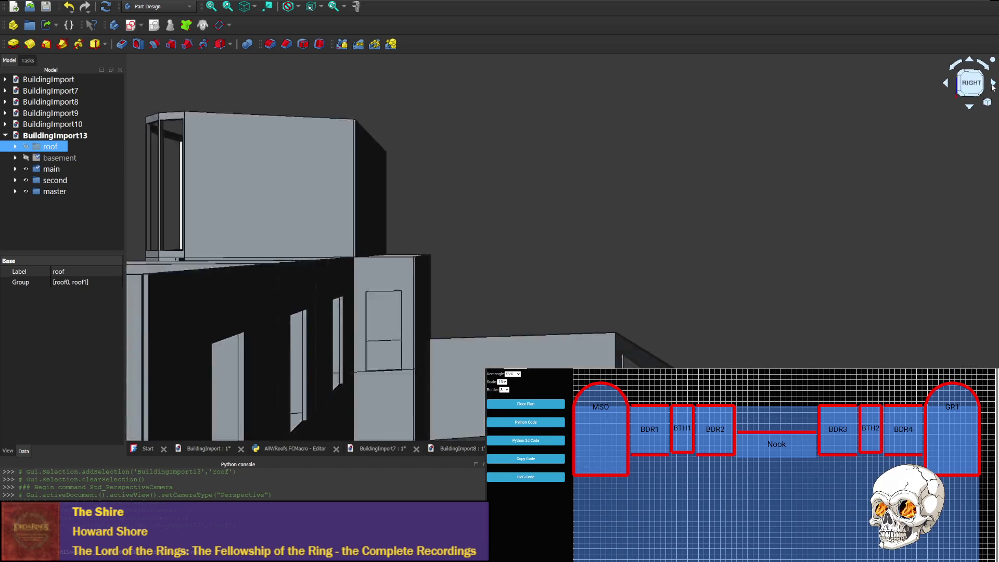
key("v")
key("f")
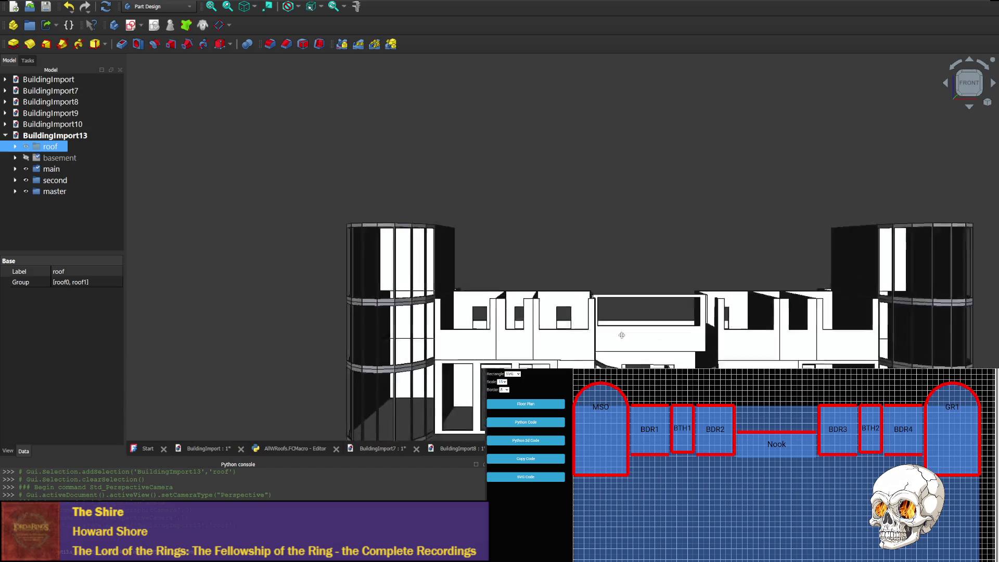
scroll(553, 269, "up", 5)
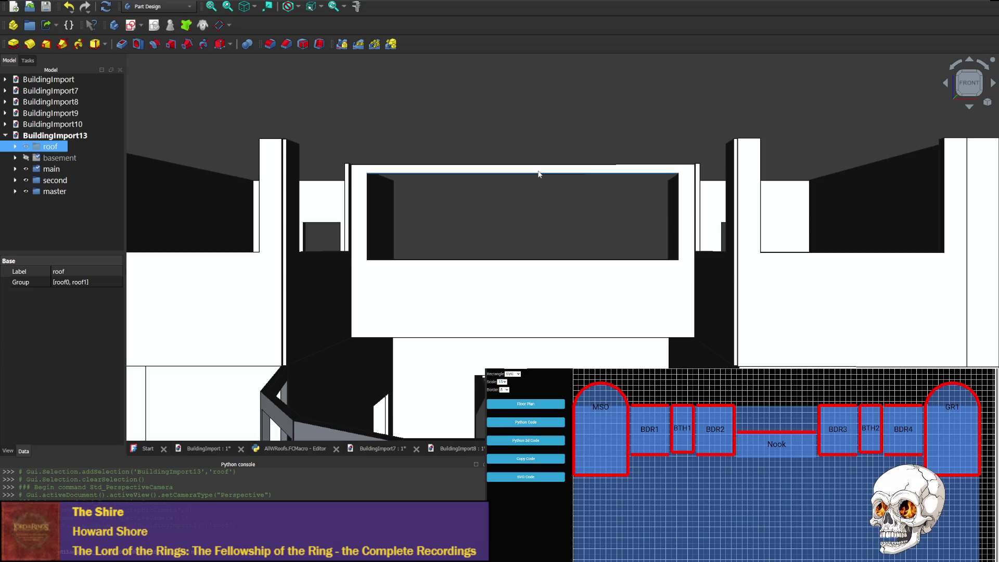
mouse_move(606, 237)
middle_mouse_down()
mouse_move(518, 216)
mouse_move(469, 234)
middle_mouse_up()
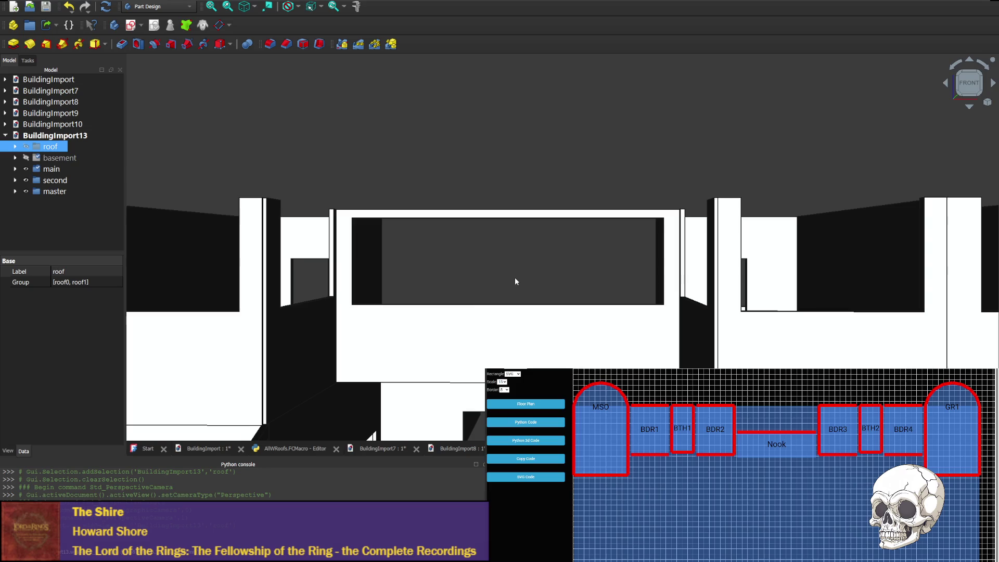
- Select the central window wall, locate w_second_5_0 in the expanded second group, then tilt to an overhead view
left_click(497, 343)
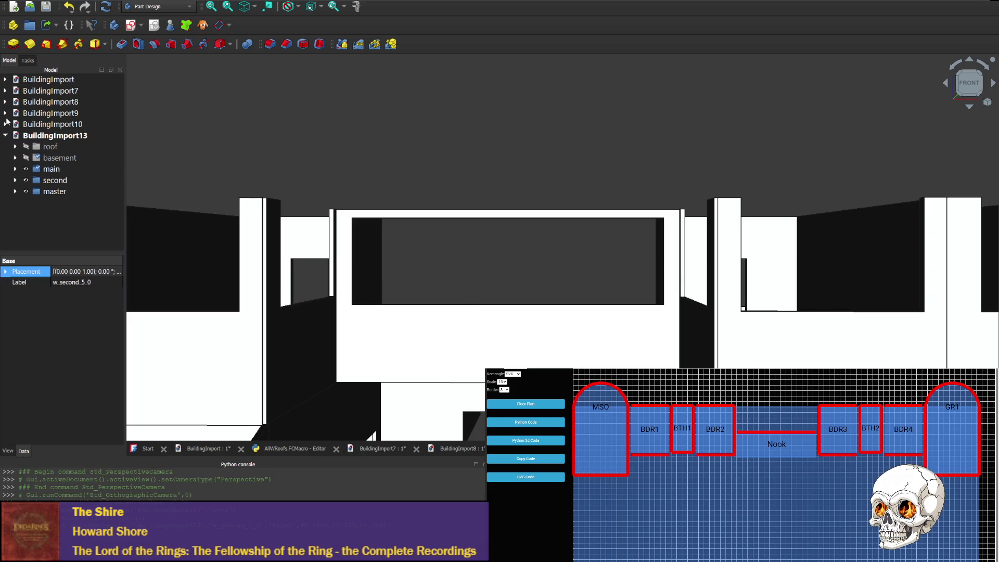
left_click(15, 180)
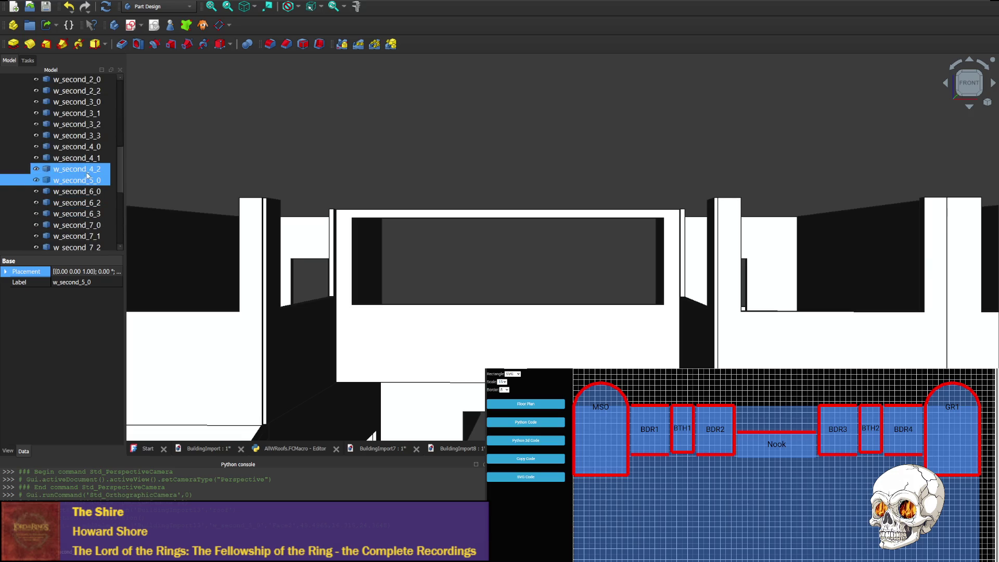
left_click(547, 339)
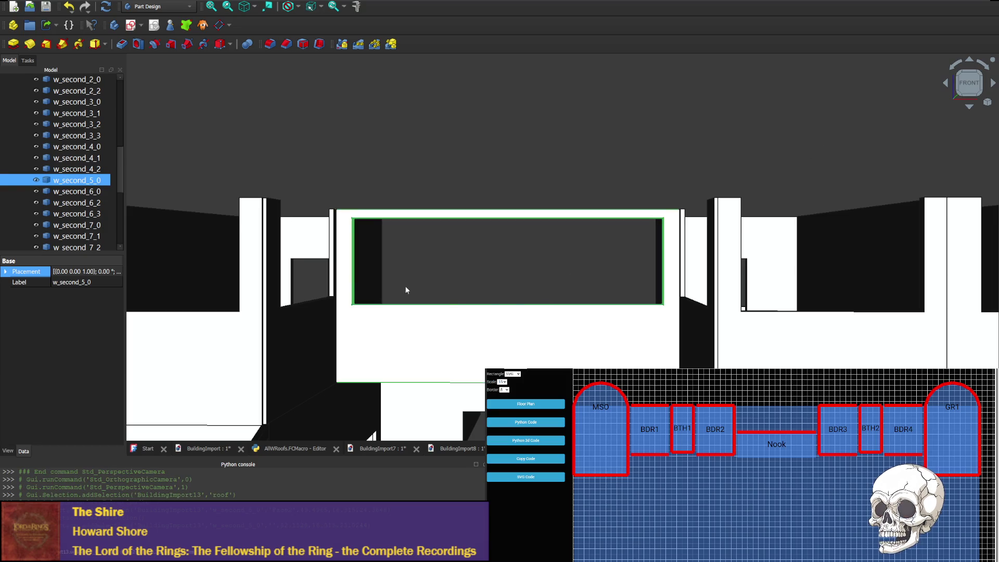
left_click(78, 191, "ctrl")
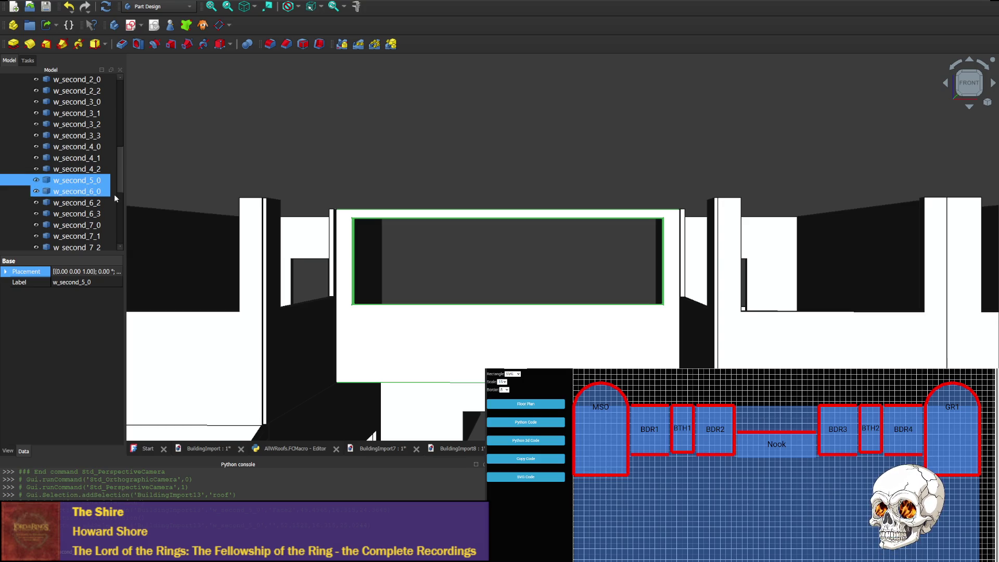
left_click(114, 195, "ctrl")
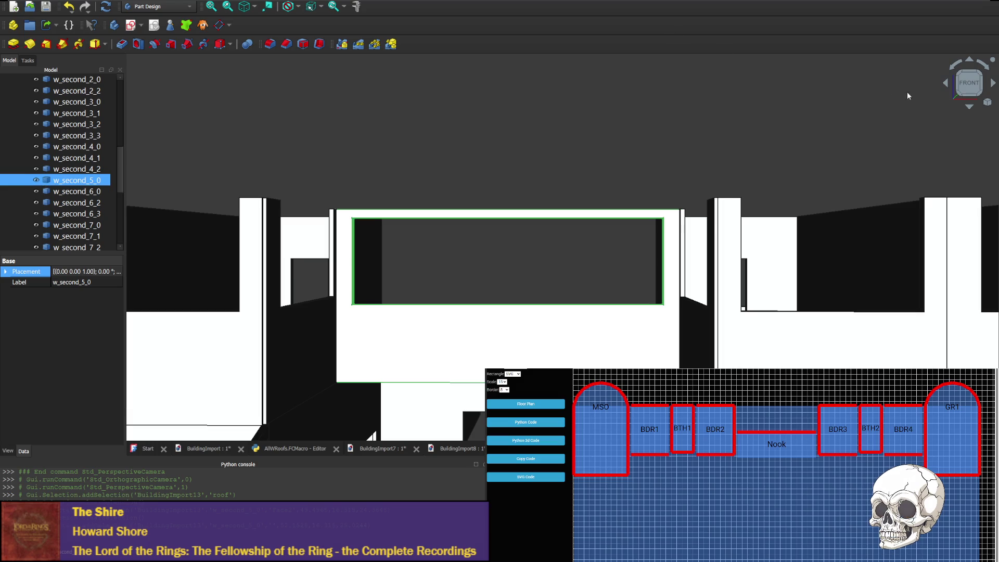
left_click(970, 108)
left_click(969, 108)
- Zoom into the roofless second floor, select wall w_second_6_3, then reselect front wall w_second_5_0
scroll(579, 282, "up", 5)
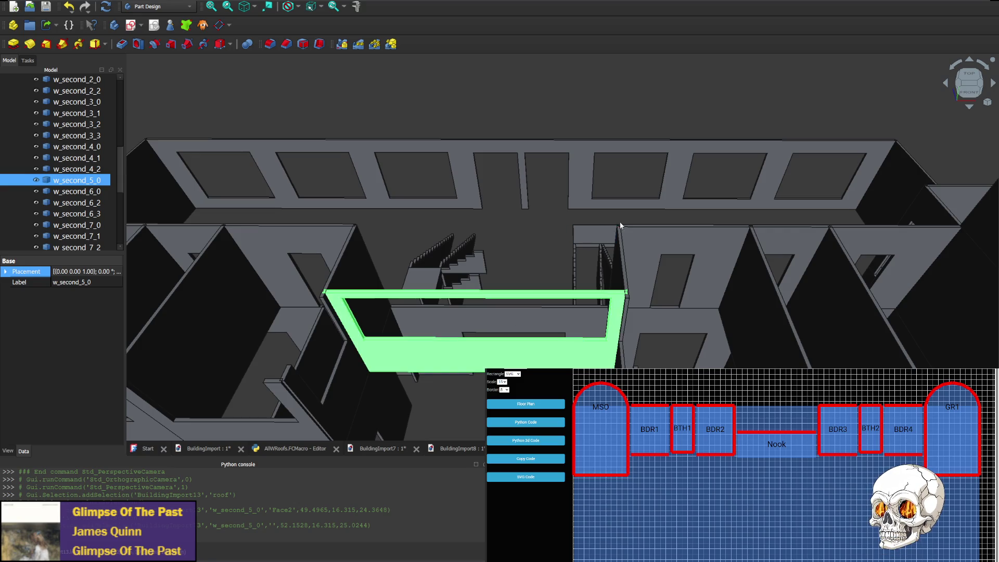
left_click(617, 256)
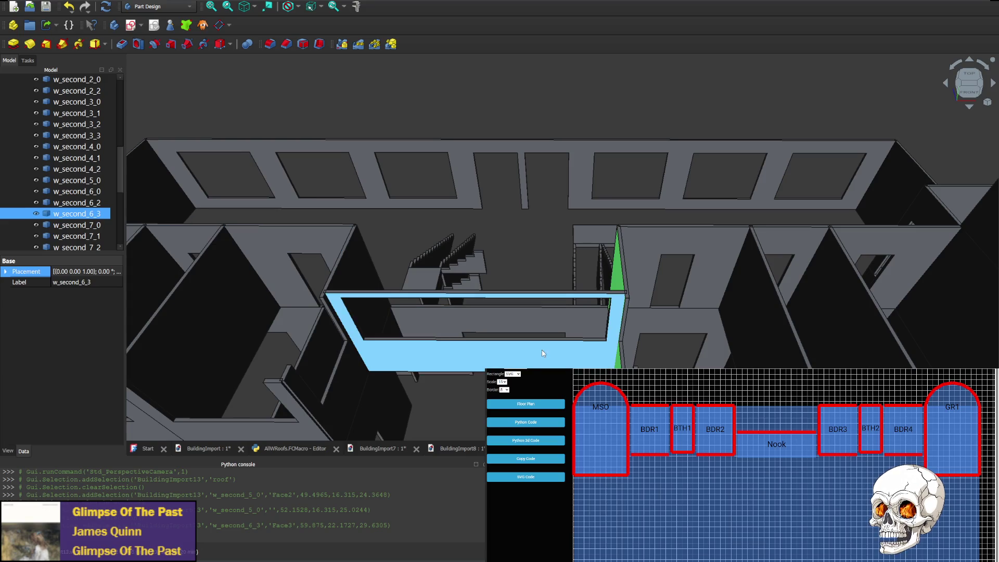
left_click(354, 338)
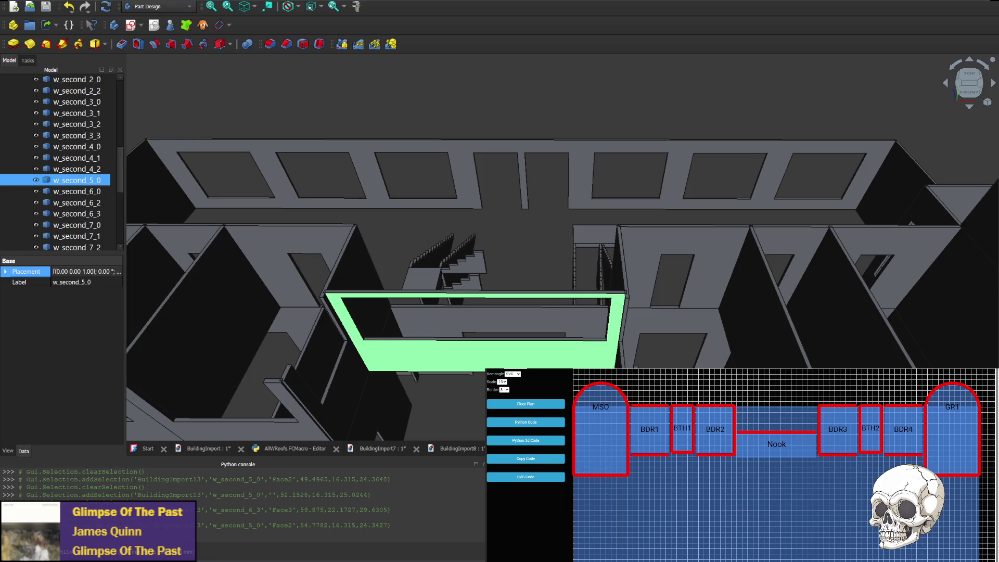
- Duplicate the roofs[2] line in floors.js as roofs[3], changing its a value to 6
key("alt+Tab")
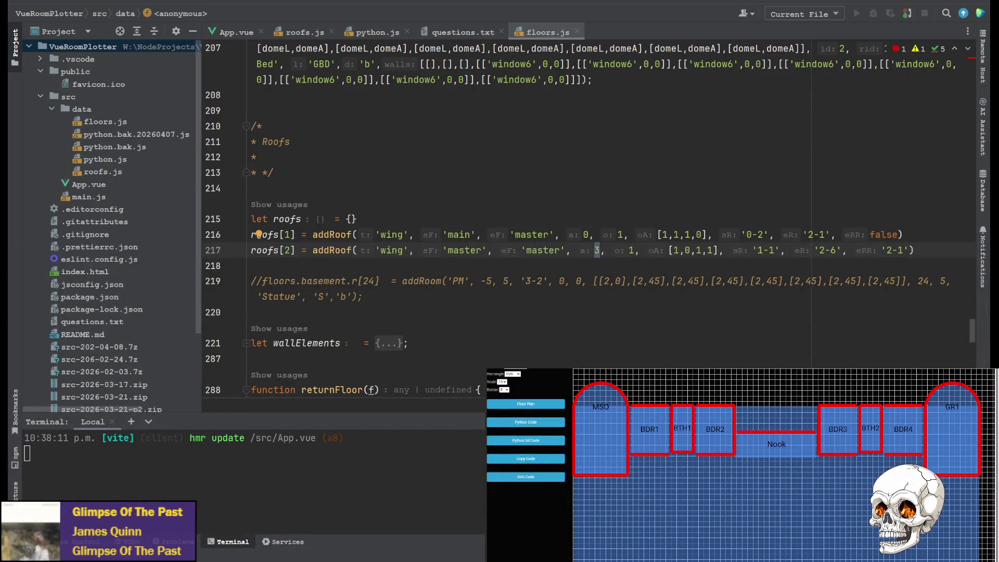
left_click_drag(931, 251, 934, 237)
key("ctrl+d")
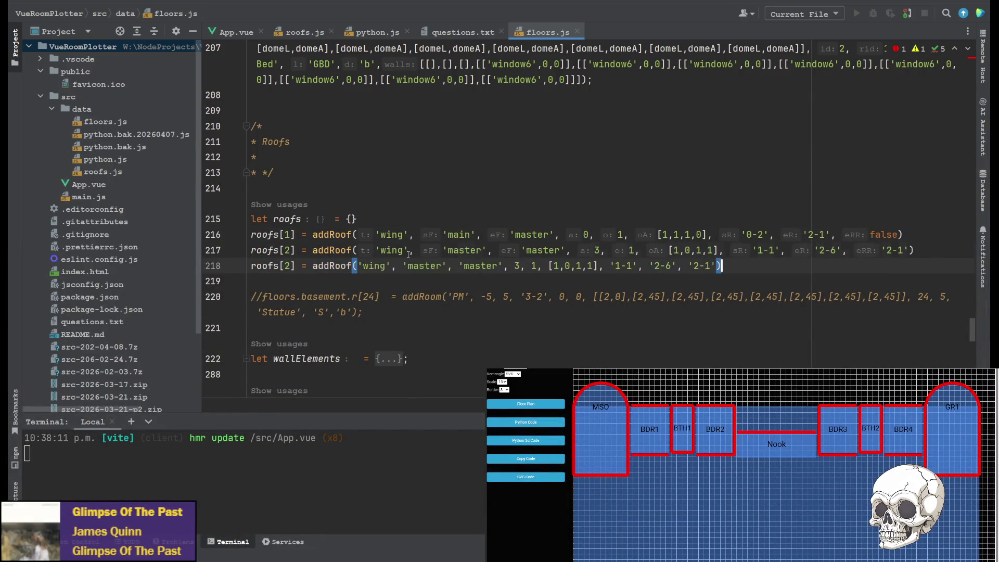
left_click(288, 266)
type("3")
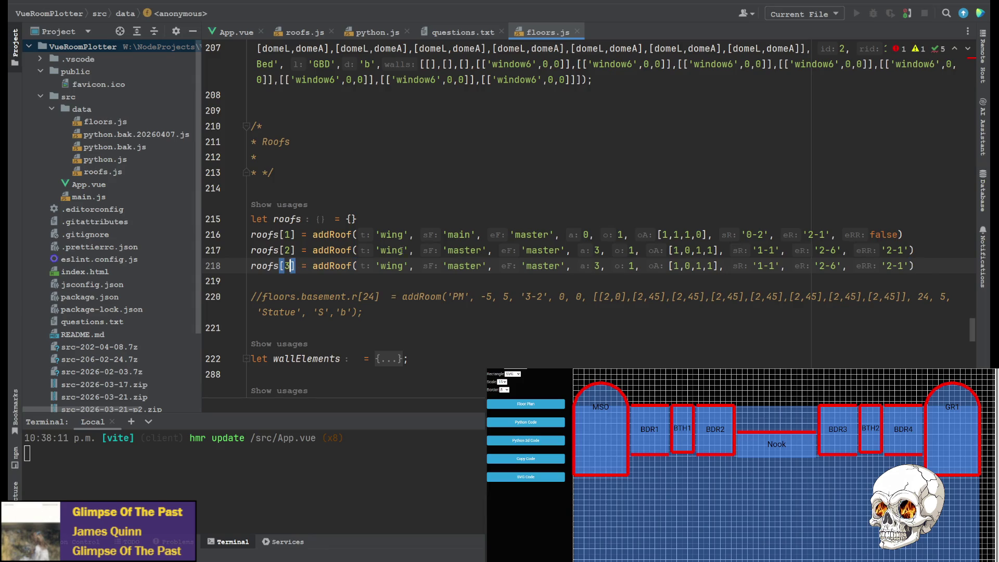
double_click(597, 266)
type("6")
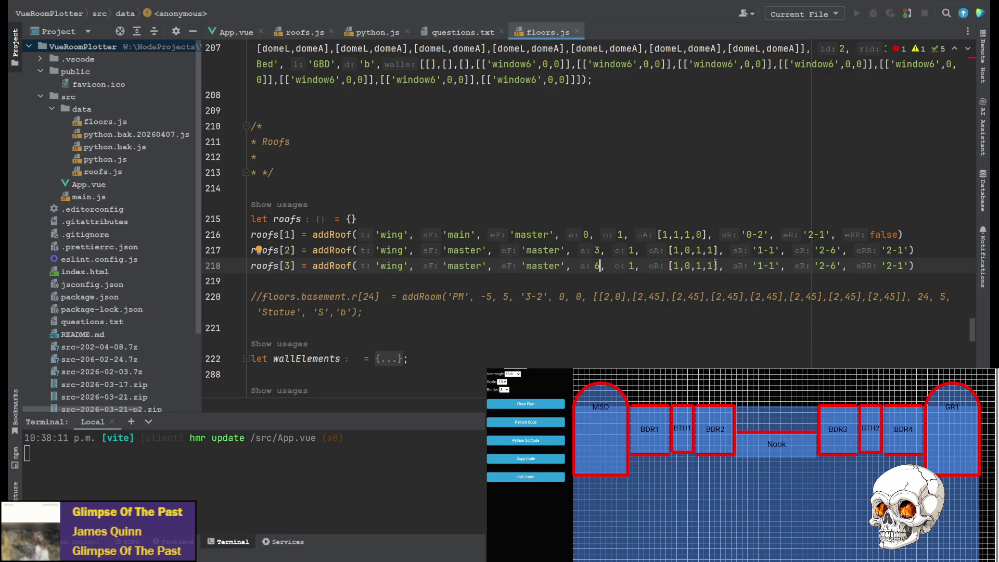
- Set the third roof's oA list to [1,1,0,1]
left_click(690, 266)
key("BackSpace")
type("1")
key("Right")
key("Right")
key("BackSpace")
type("0")
- Change the third roof's sR range to '6-3'
left_click(760, 266)
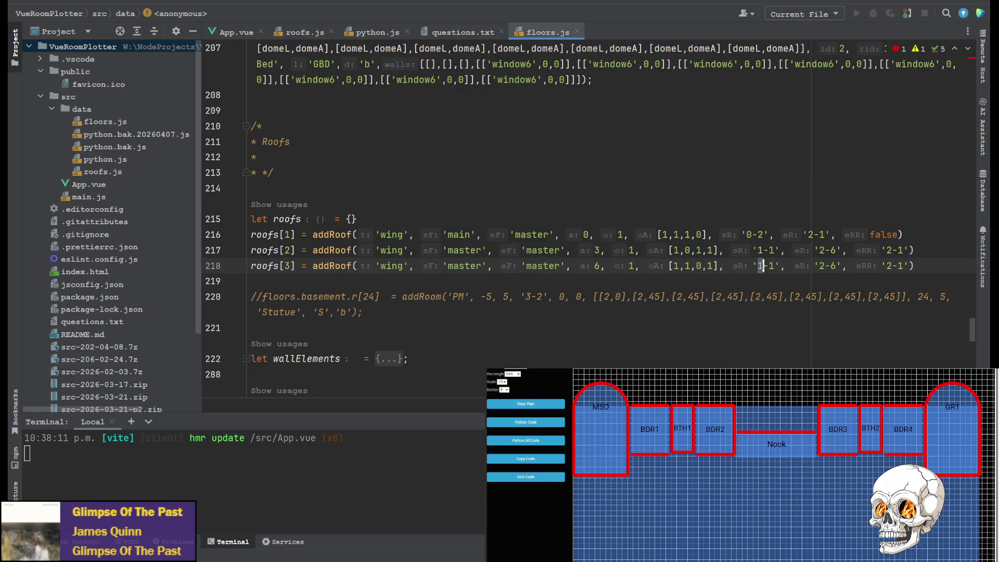
key("BackSpace")
type("6")
key("Right")
key("Right")
key("BackSpace")
type("3")
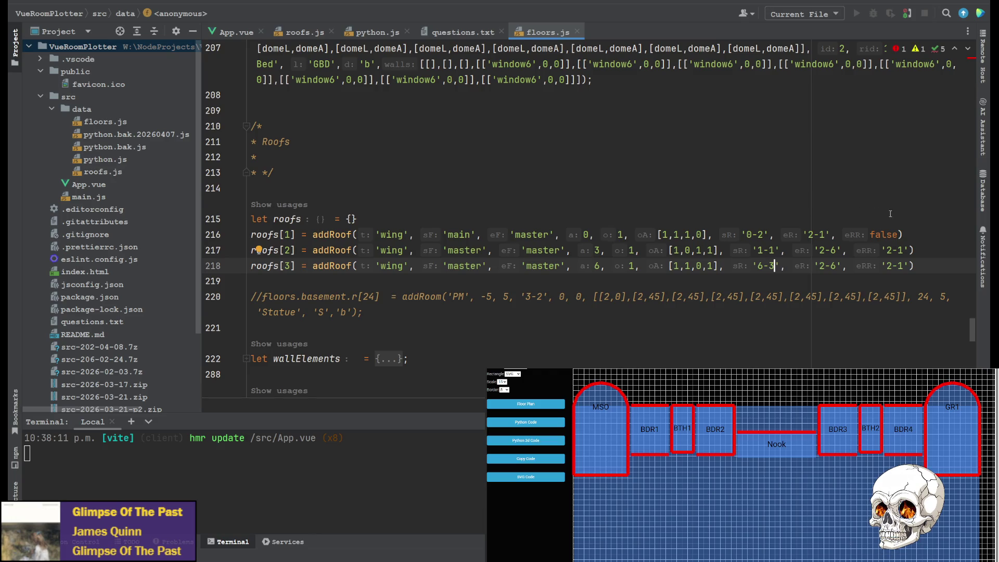
- Change the third roof's eR range to '5-0'
left_click_drag(820, 266, 832, 266)
left_click(825, 266)
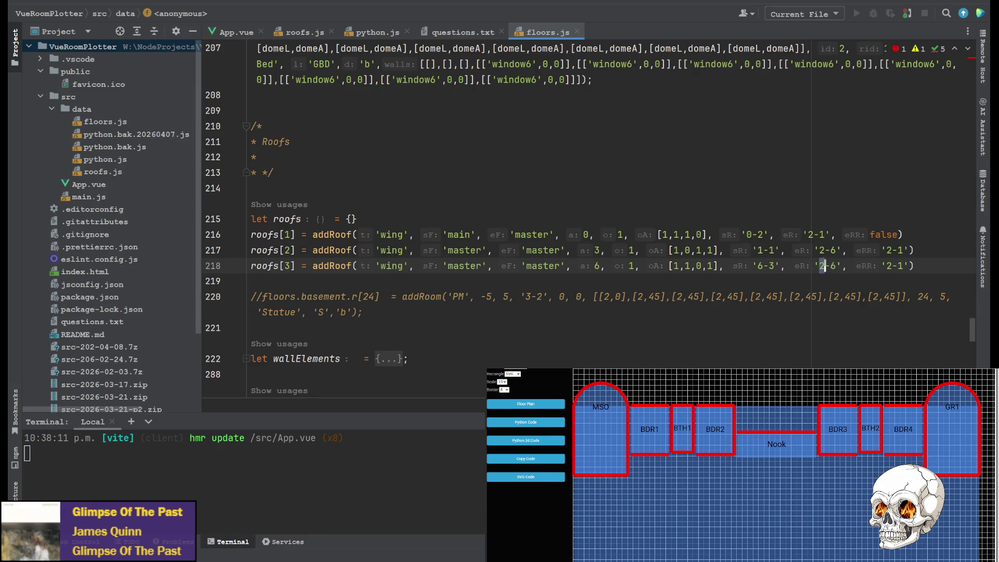
key("Delete")
type("5")
key("Right")
key("Delete")
type("0")
key("alt+Tab")
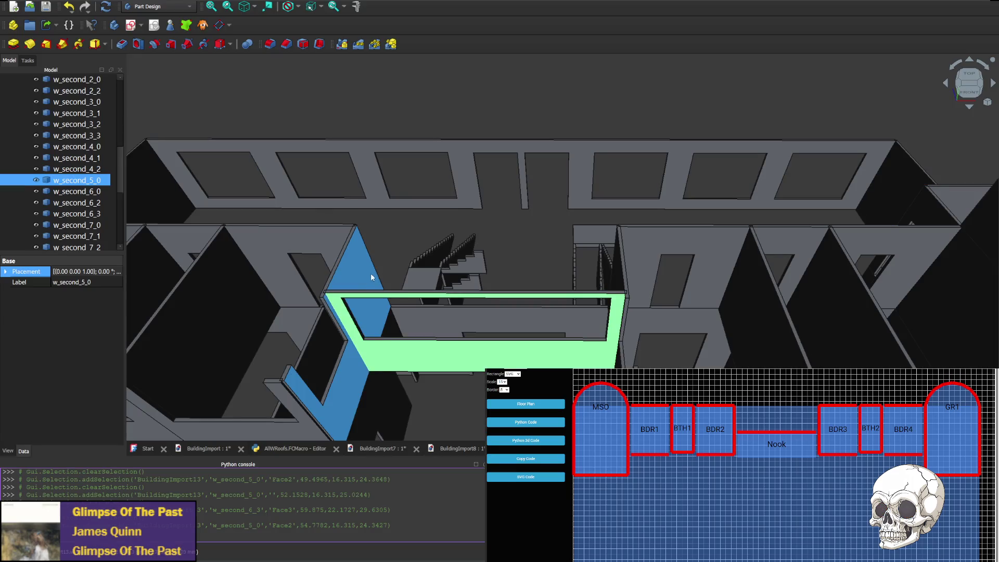
left_click(363, 276)
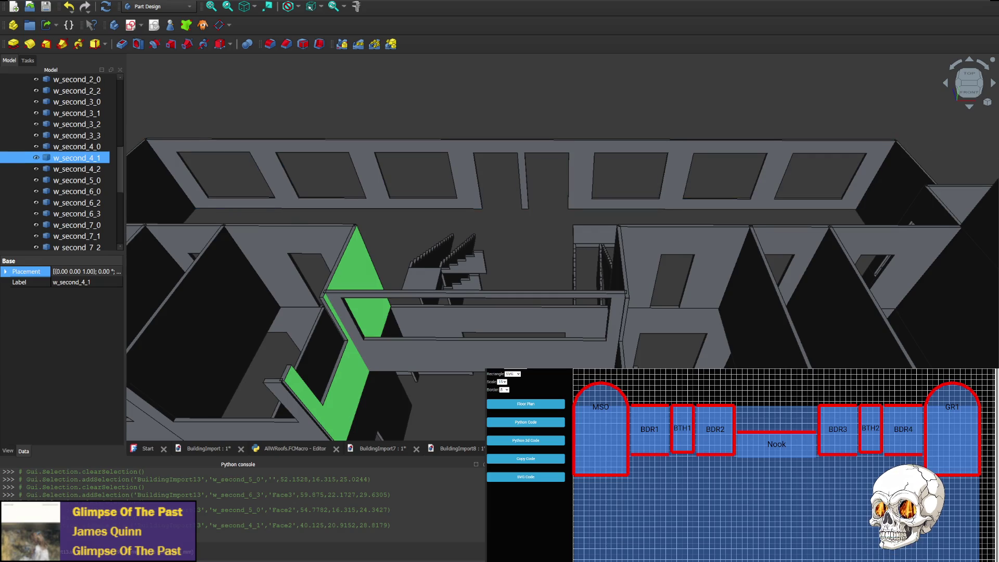
key("alt+Tab")
- Change roofs[3]'s eRR from '2-1' to '4-1' and show the generated Python 3d Code
key("Left")
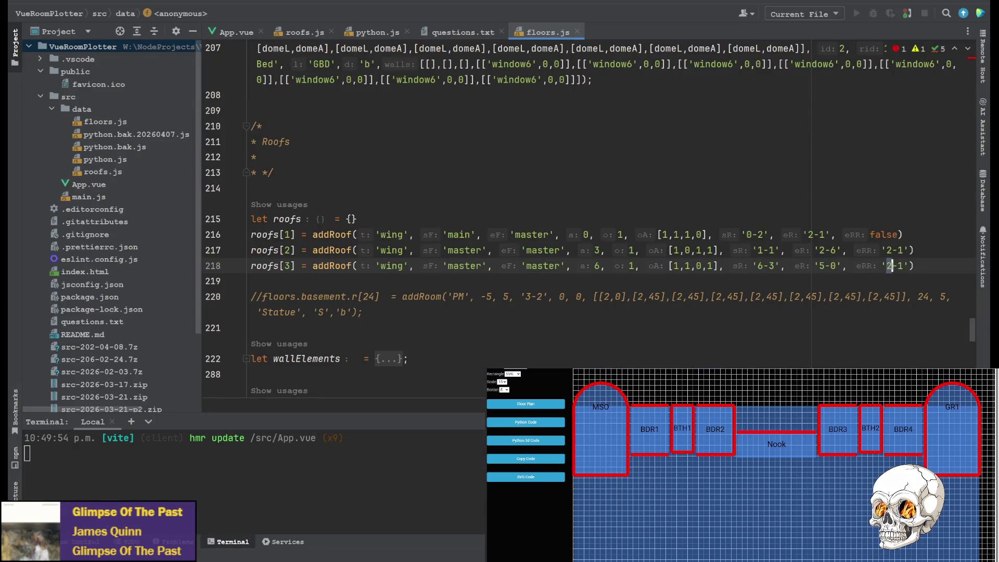
type("4")
left_click(597, 202)
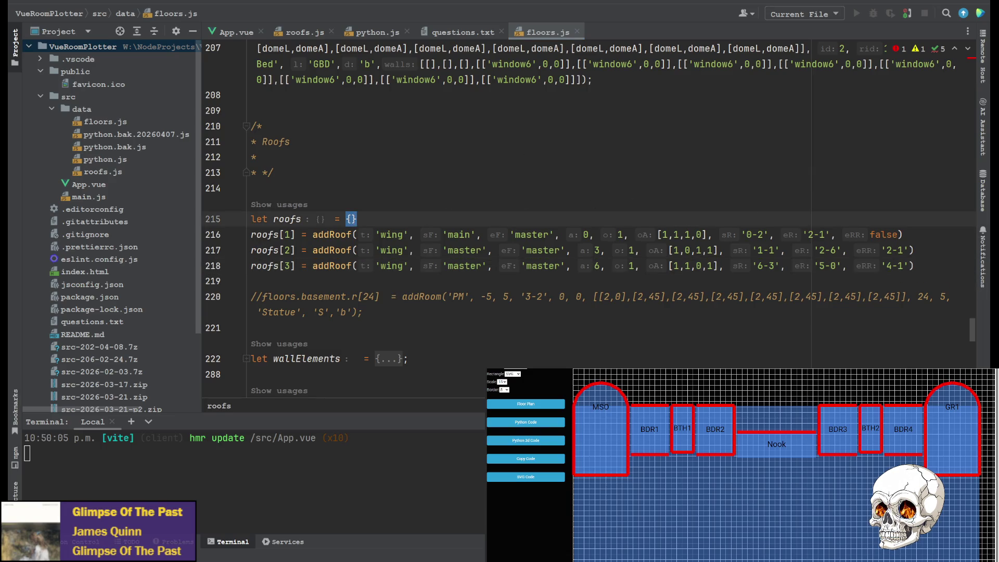
left_click(536, 441)
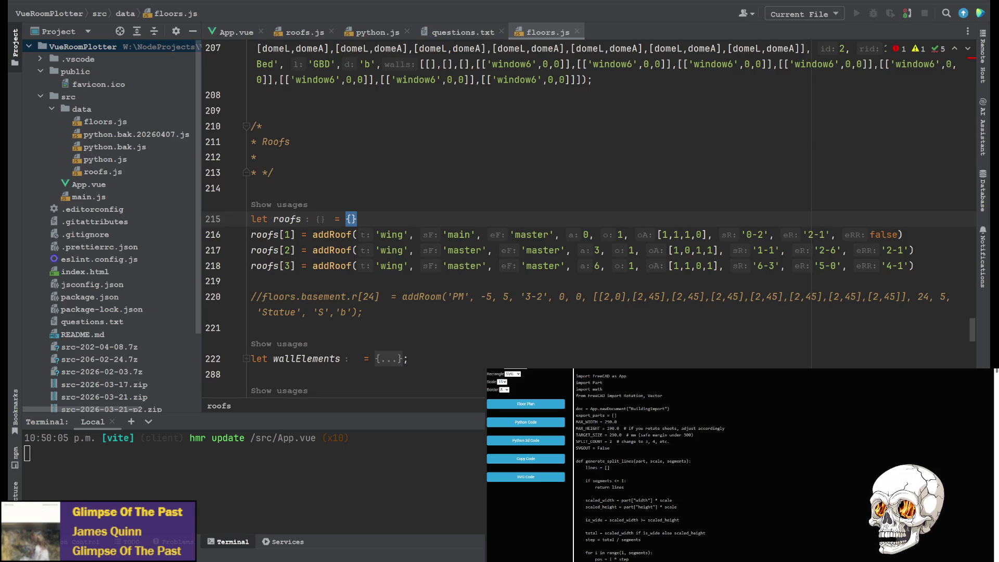
- Run the AllWRoofs.FCMacro macro in FreeCAD to generate BuildingImport14
key("alt+Tab")
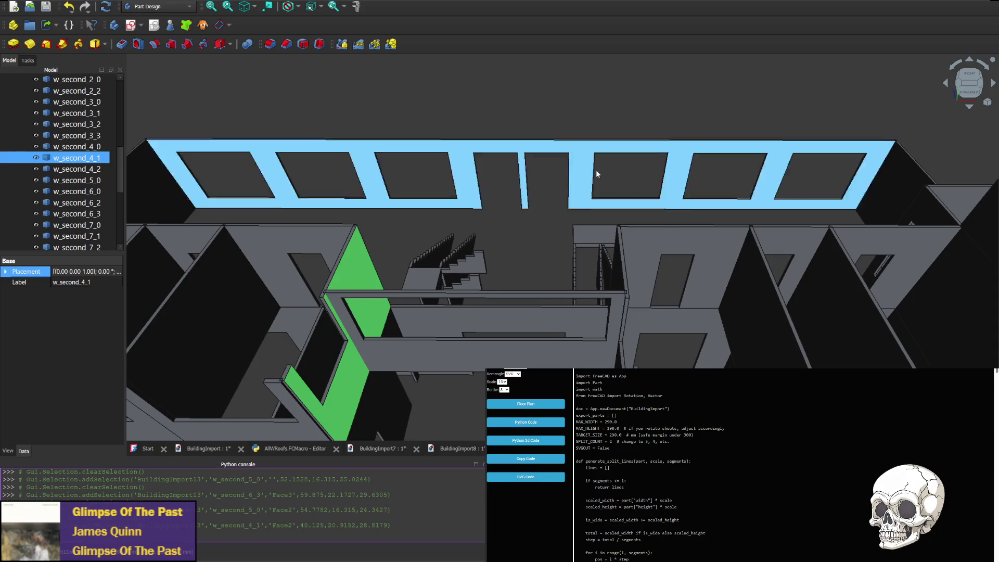
left_click(275, 447)
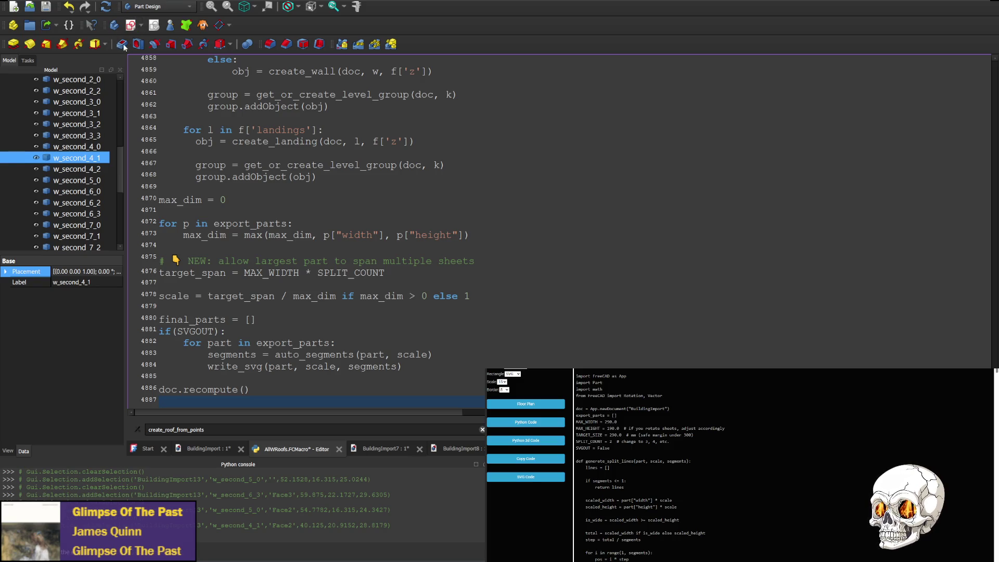
key("ctrl+F6")
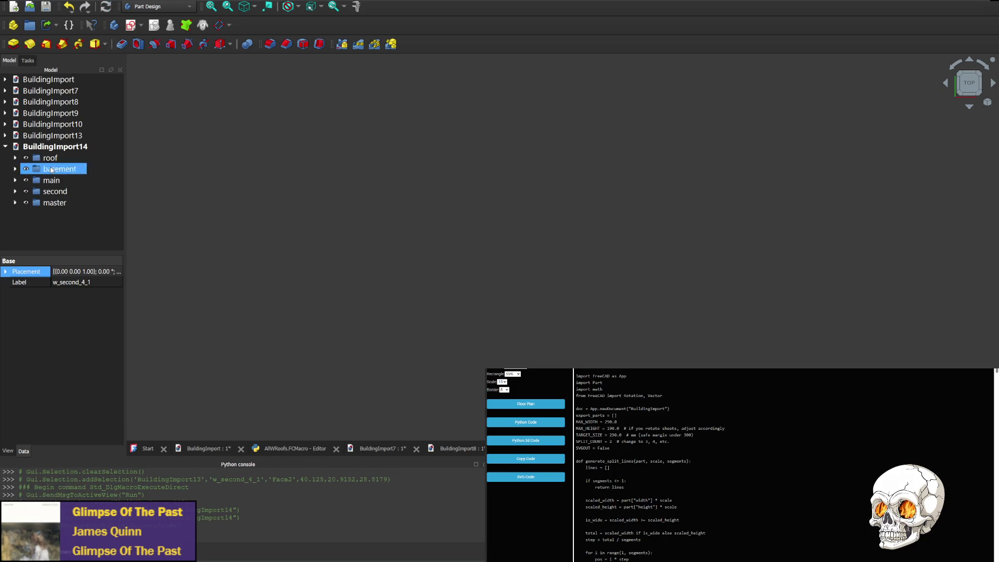
- Expand BuildingImport14's roof group to see roof0 and roof1, then return to WebStorm
left_click(15, 158)
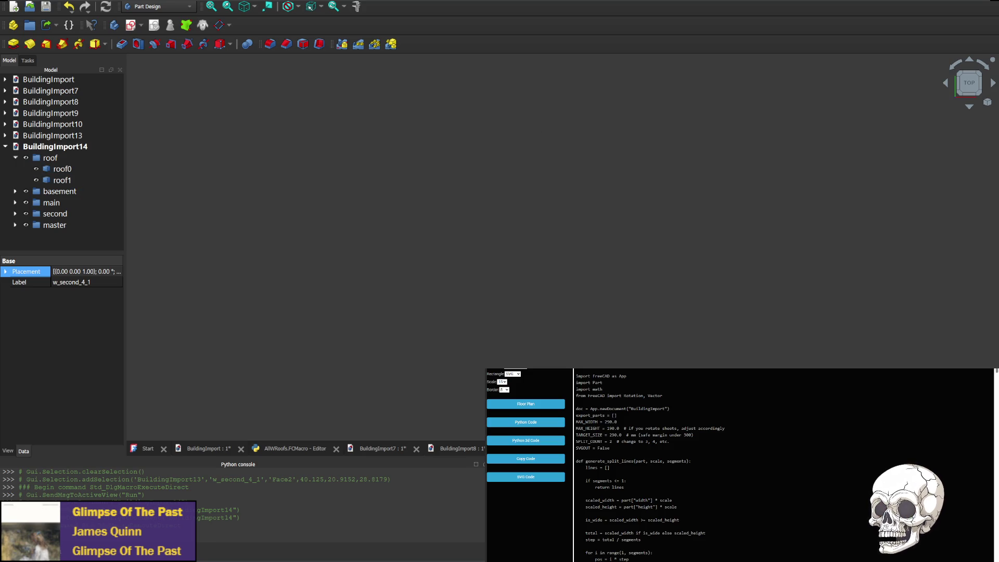
key("alt+Tab")
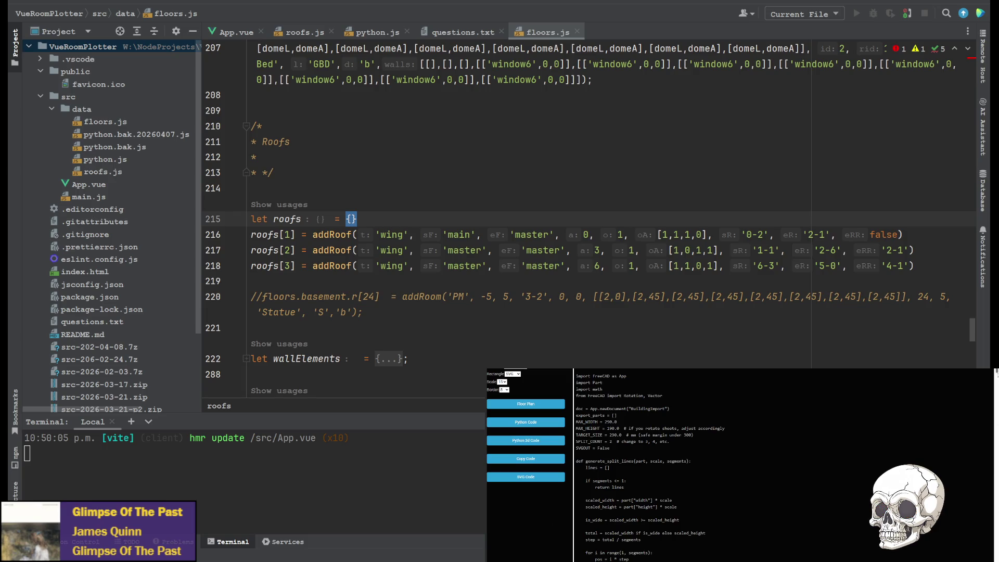
- Inspect the roofs data line in the preview's generated Python code
scroll(772, 496, "down", 15)
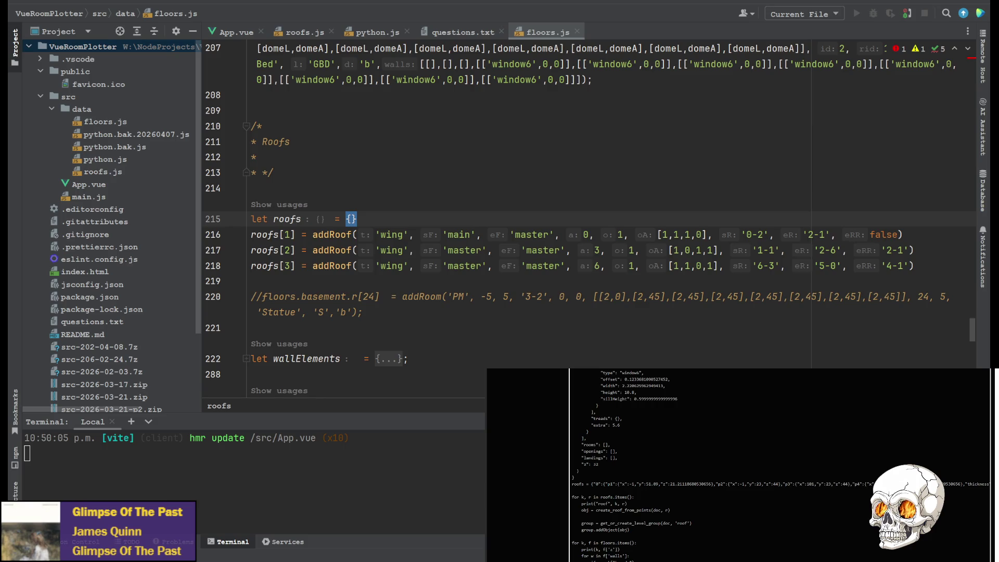
left_click_drag(978, 484, 689, 483)
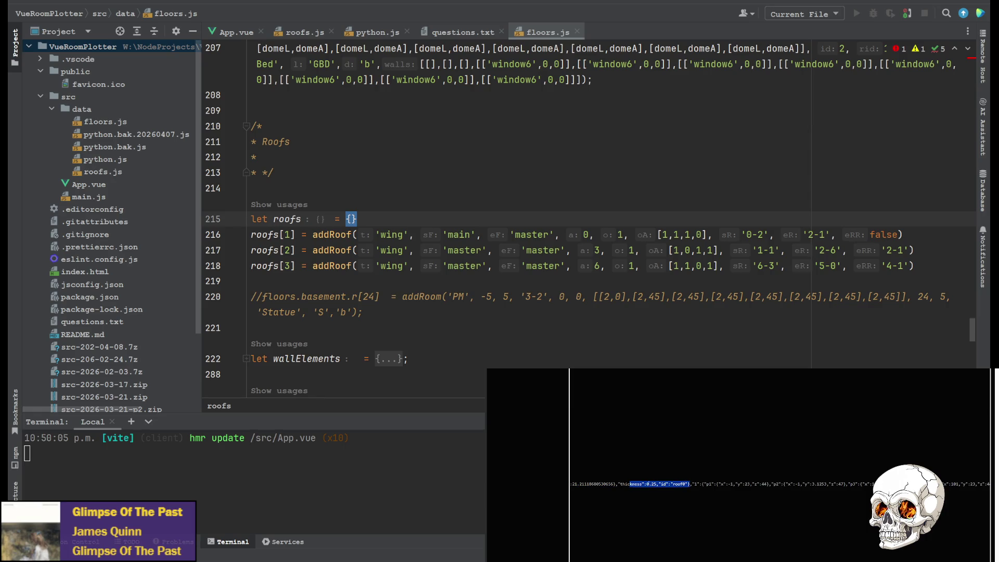
left_click(689, 483)
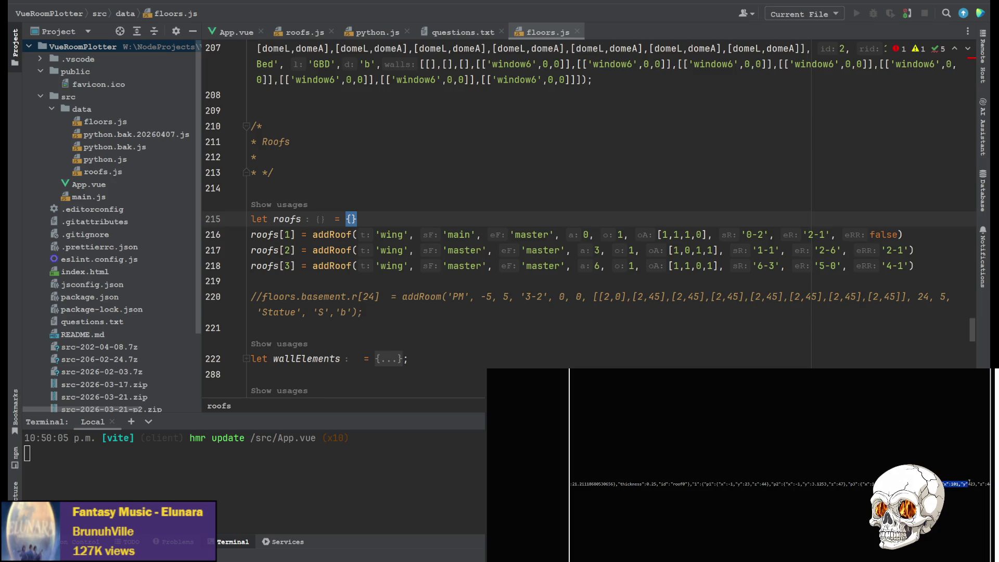
left_click_drag(969, 483, 959, 484)
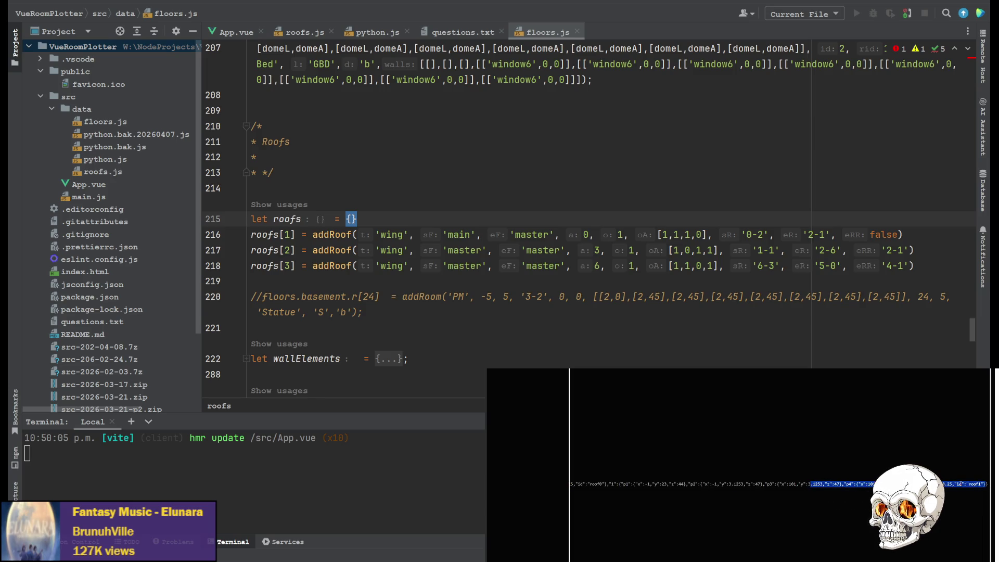
left_click(959, 484)
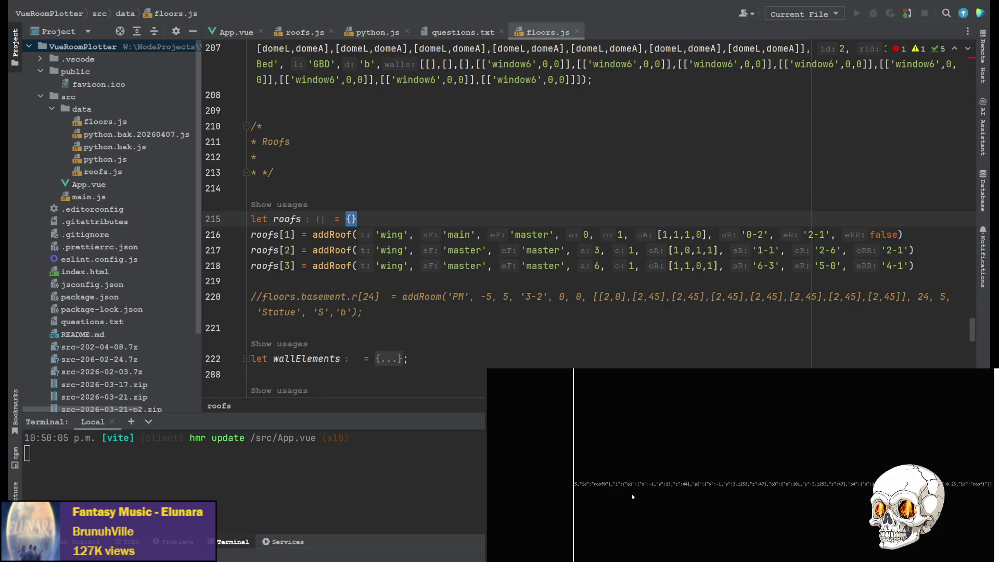
scroll(602, 486, "left", 10)
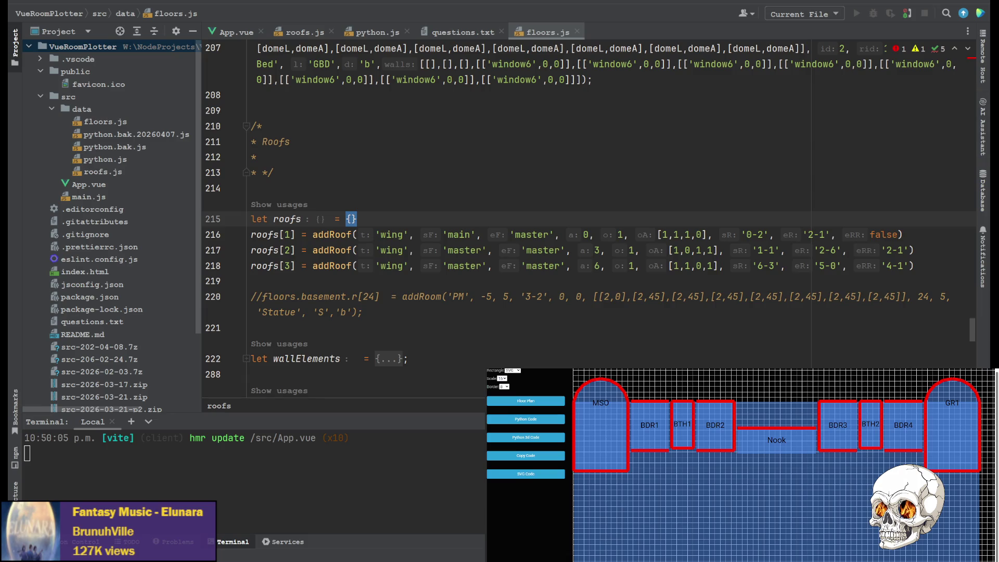
key("alt+Tab")
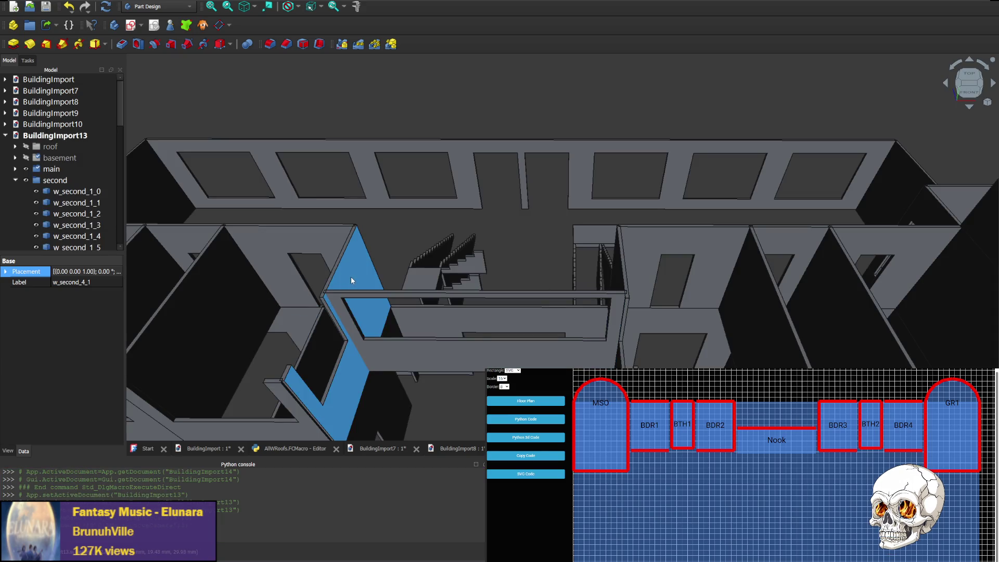
- Select the sloped wall w_second_4_1 and the thin wall w_second_6_3 in the 3D view
left_click(352, 282)
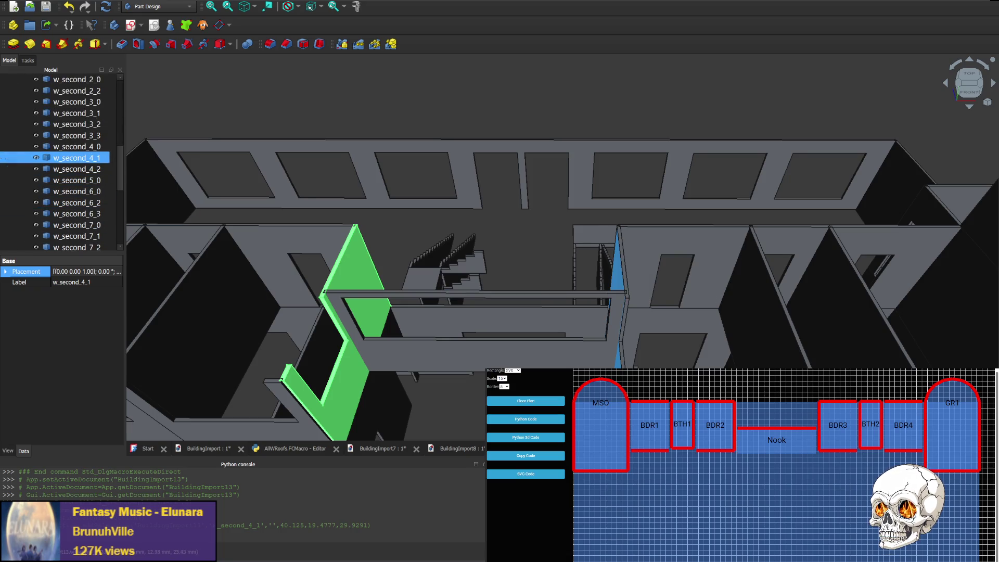
left_click(617, 276)
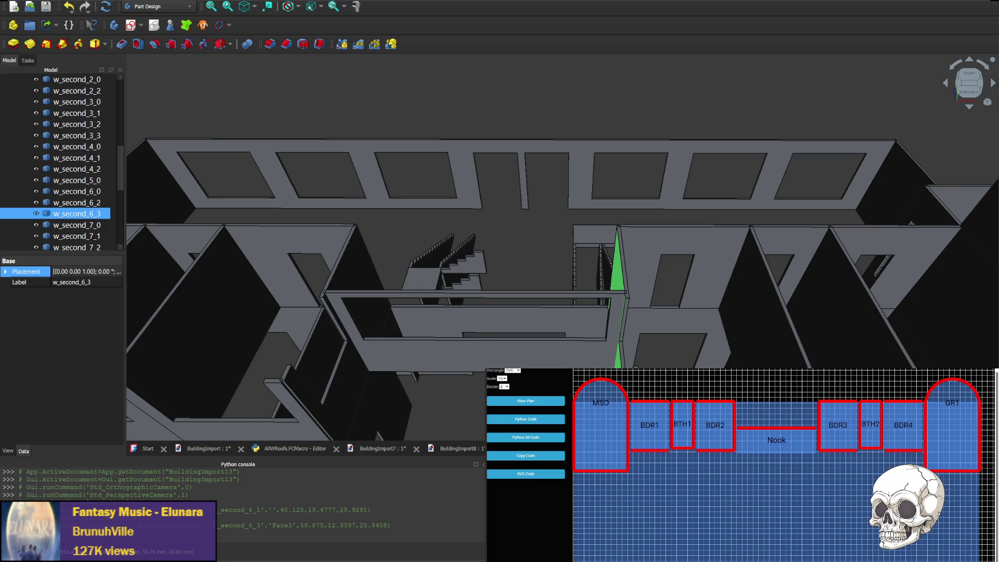
- Change roofs[3]'s sF and eF from 'master' to 'second' and regenerate the Python code
key("alt+Tab")
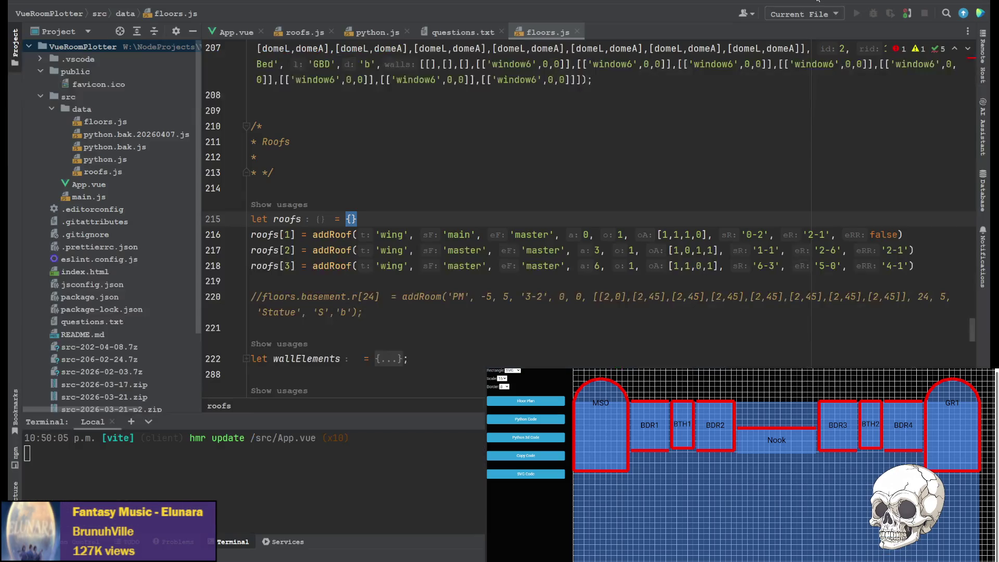
left_click(475, 266)
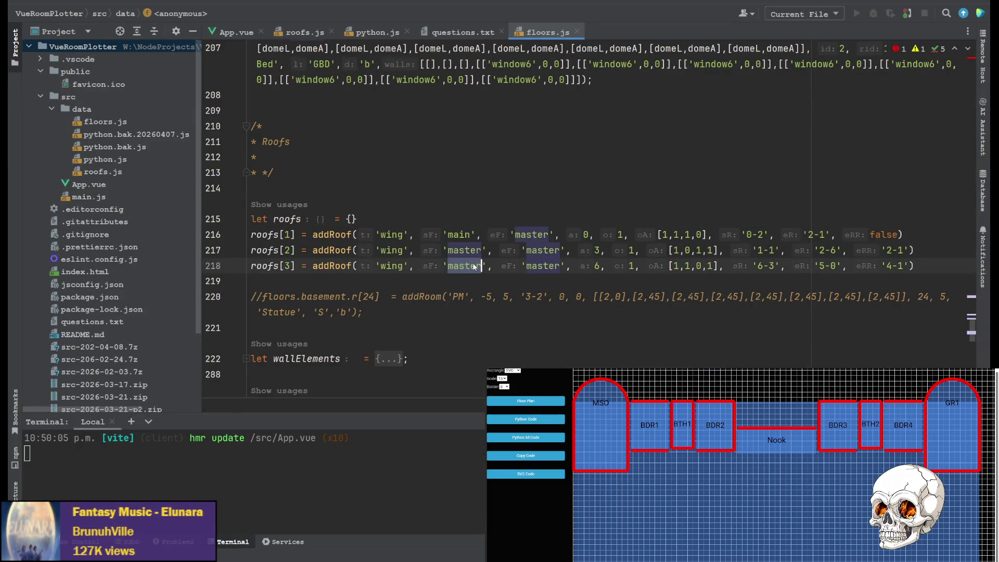
double_click(475, 266)
type("second")
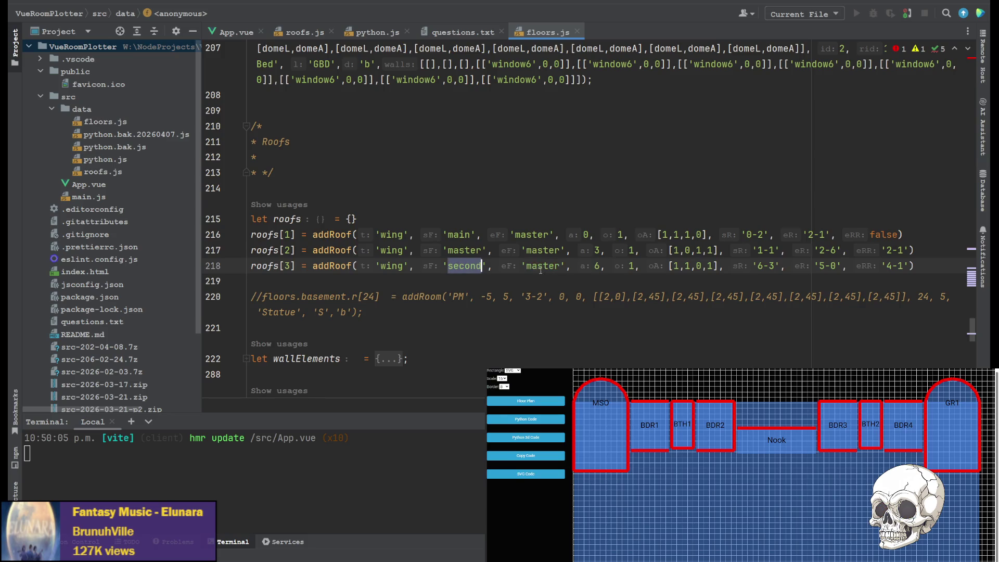
double_click(541, 266)
type("second")
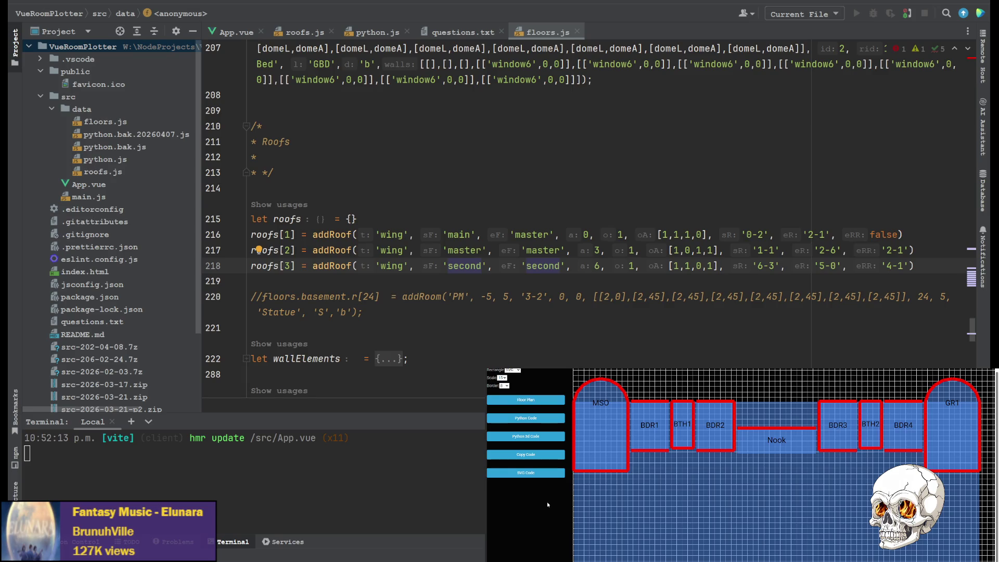
left_click(537, 440)
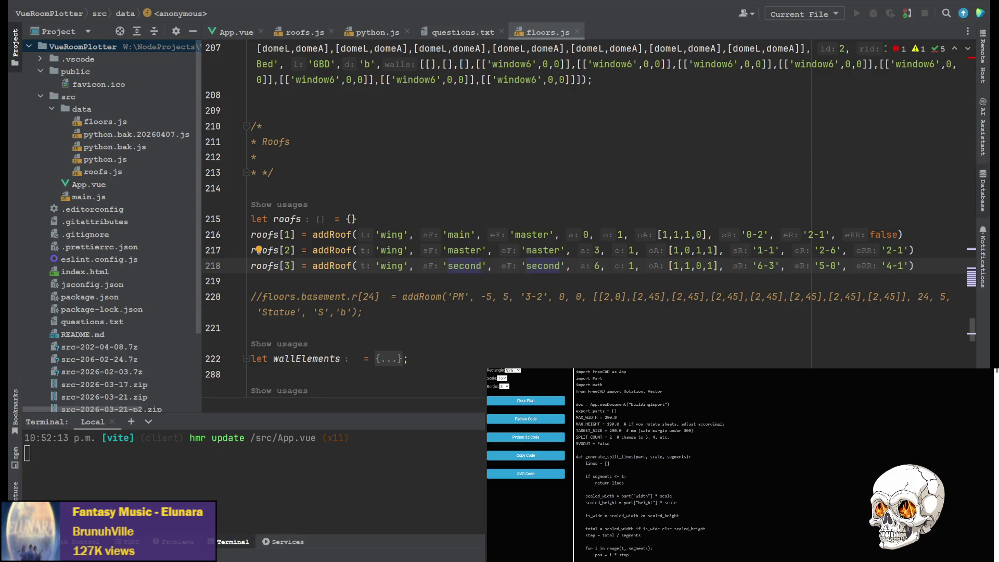
- Close the old BuildingImport14, paste the new code into the roofs macro, and run it
key("alt+Tab")
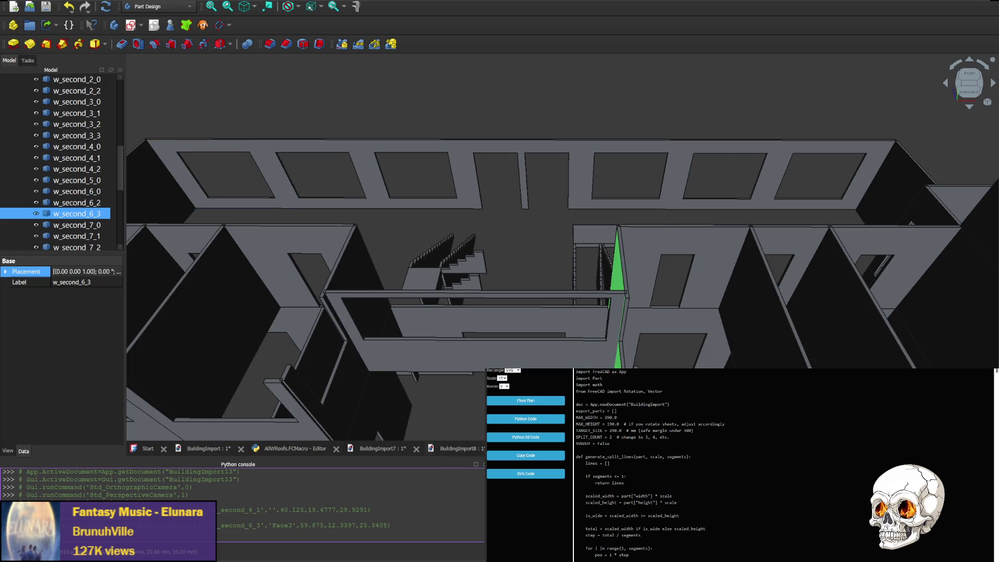
key("ctrl+v")
key("ctrl+w")
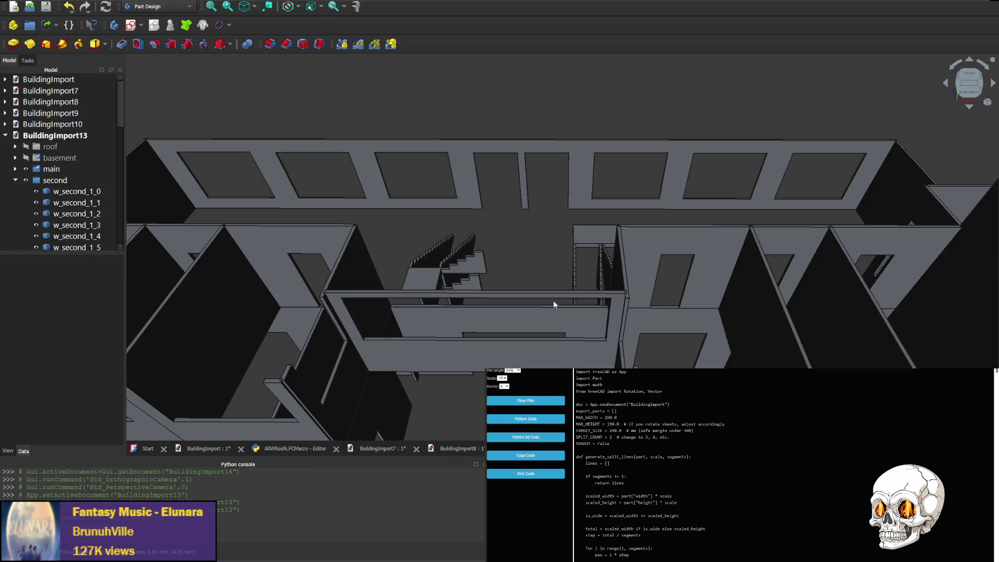
left_click(294, 449)
key("ctrl+a")
key("ctrl+v")
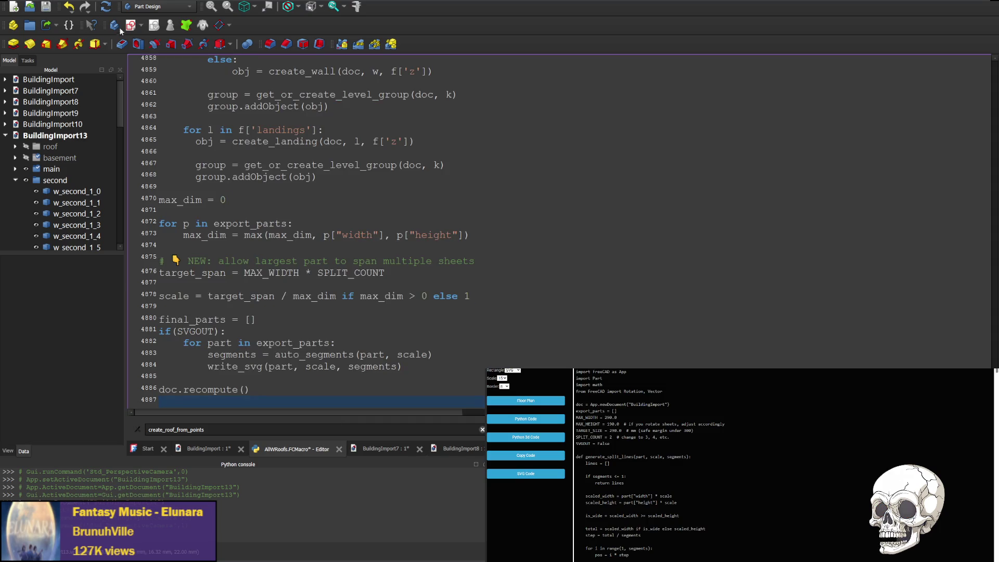
key("ctrl+F6")
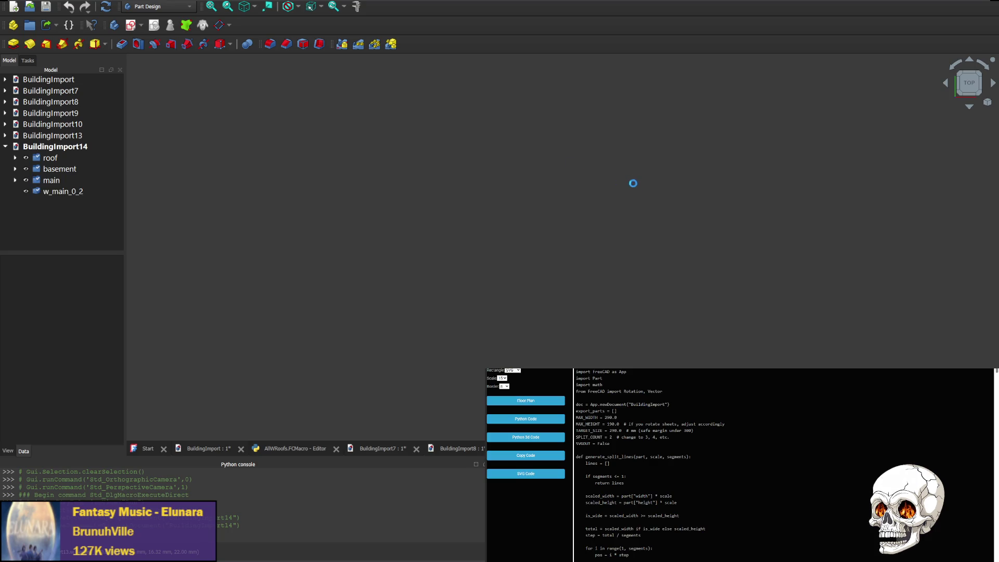
left_click(45, 169)
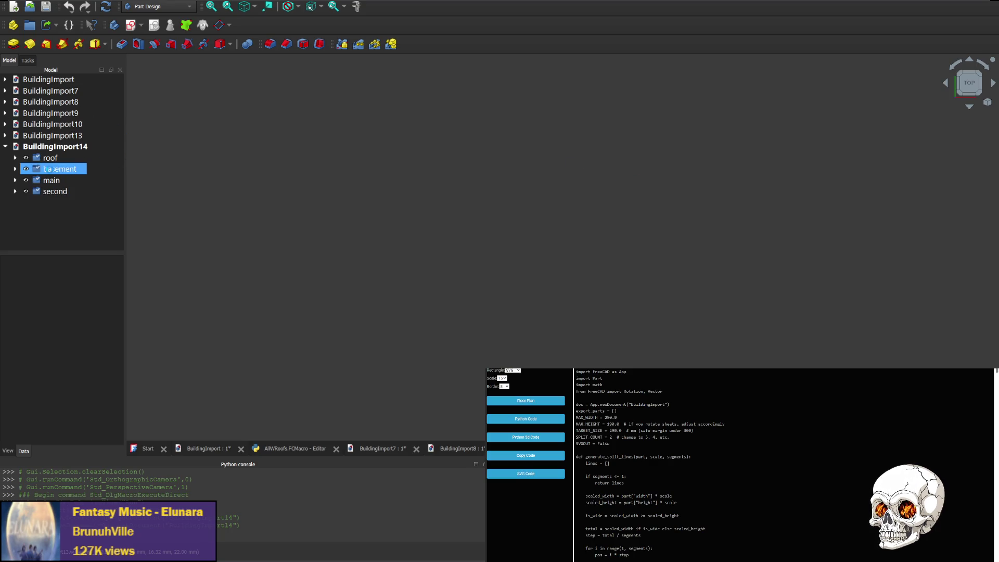
- Expand the roof group, hide the roof0 slab and select roof1
left_click(15, 158)
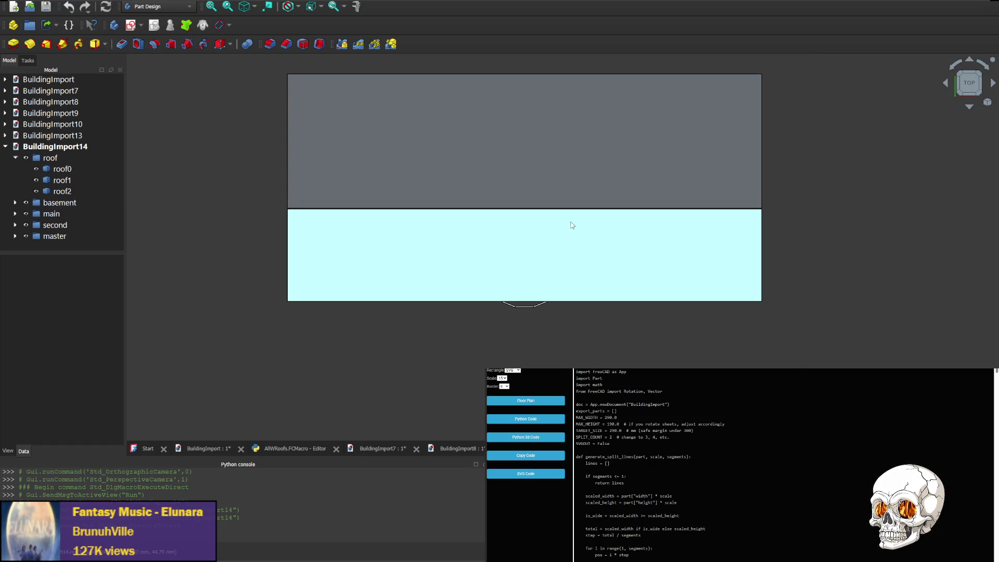
left_click(41, 171)
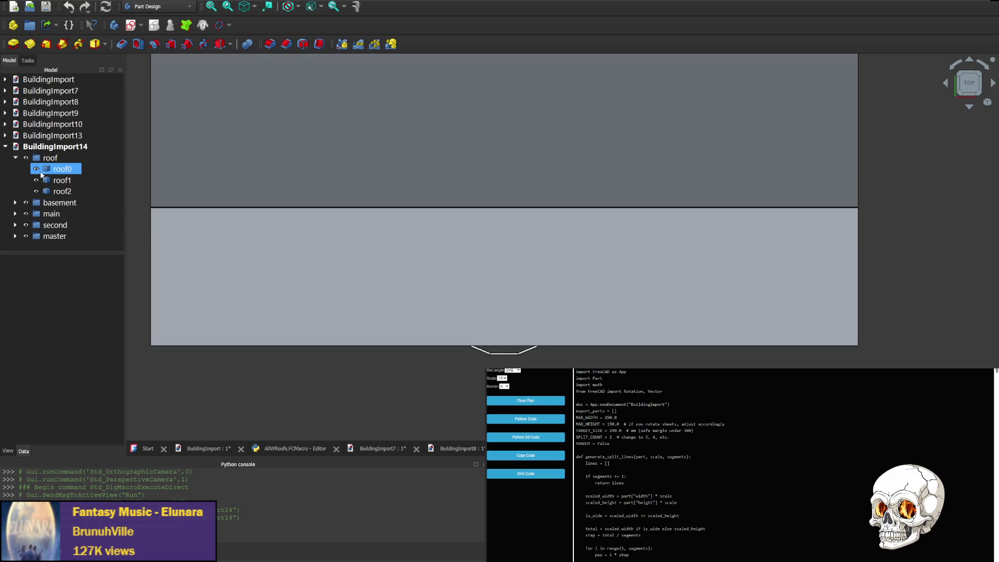
left_click(37, 169)
left_click(62, 180)
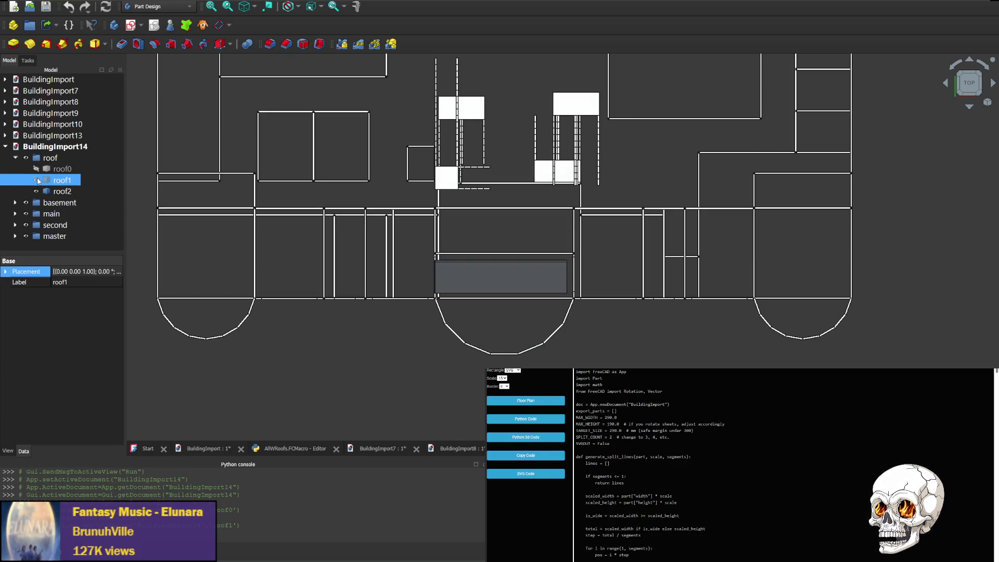
- View the roof plan from above, zoomed out to show the whole building
scroll(482, 269, "up", 5)
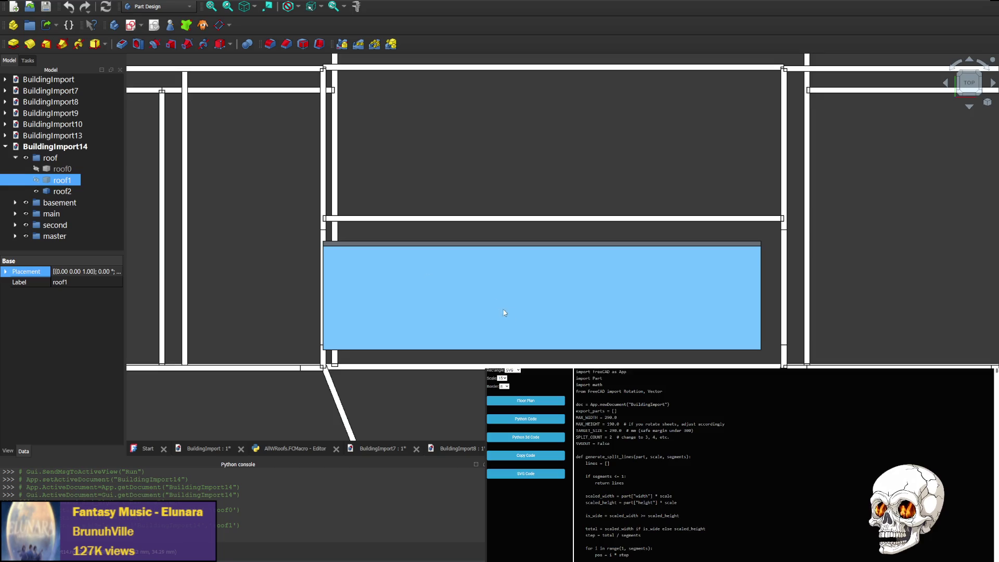
mouse_move(504, 312)
middle_mouse_down()
mouse_move(420, 229)
mouse_move(460, 241)
middle_mouse_up()
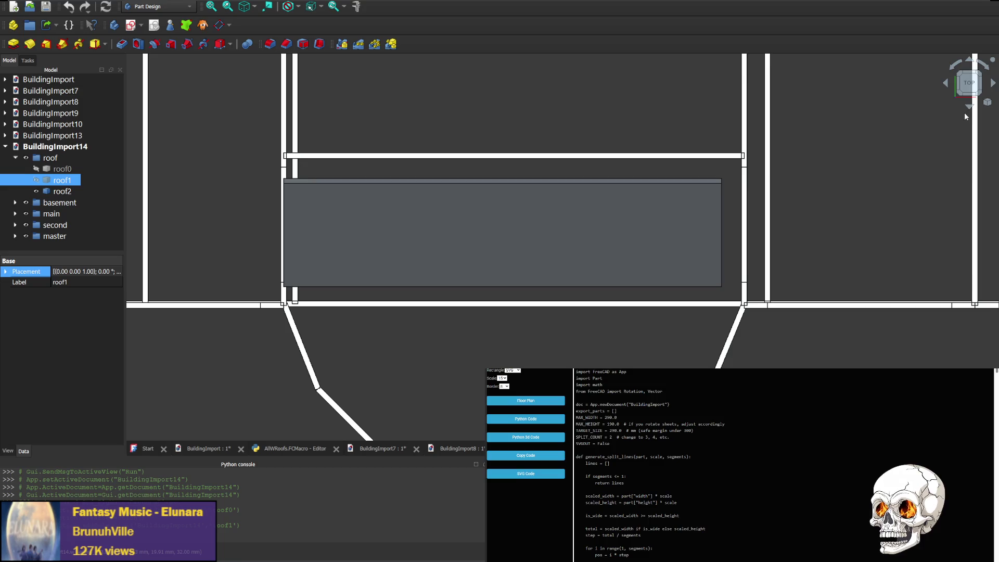
left_click(970, 82)
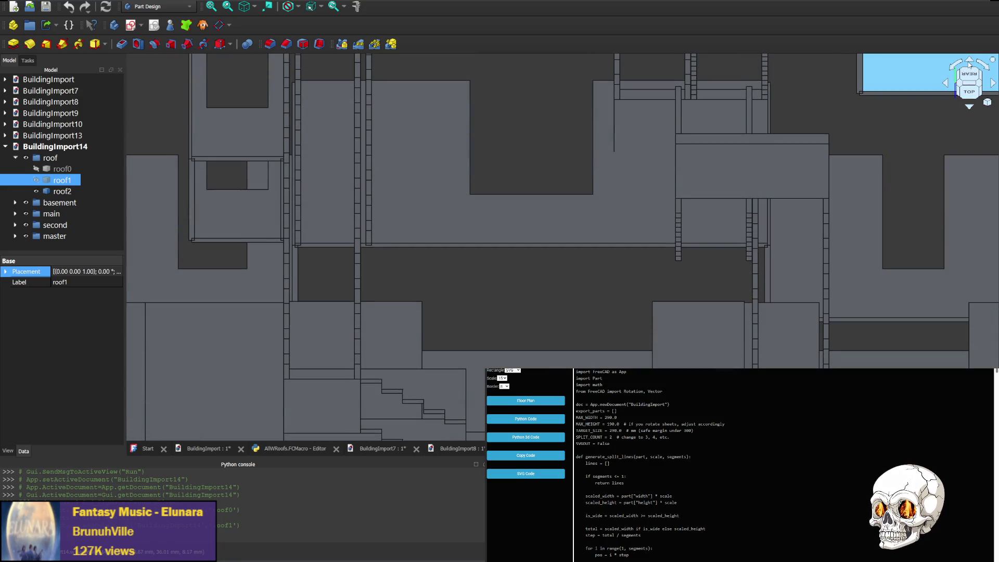
left_click(969, 64)
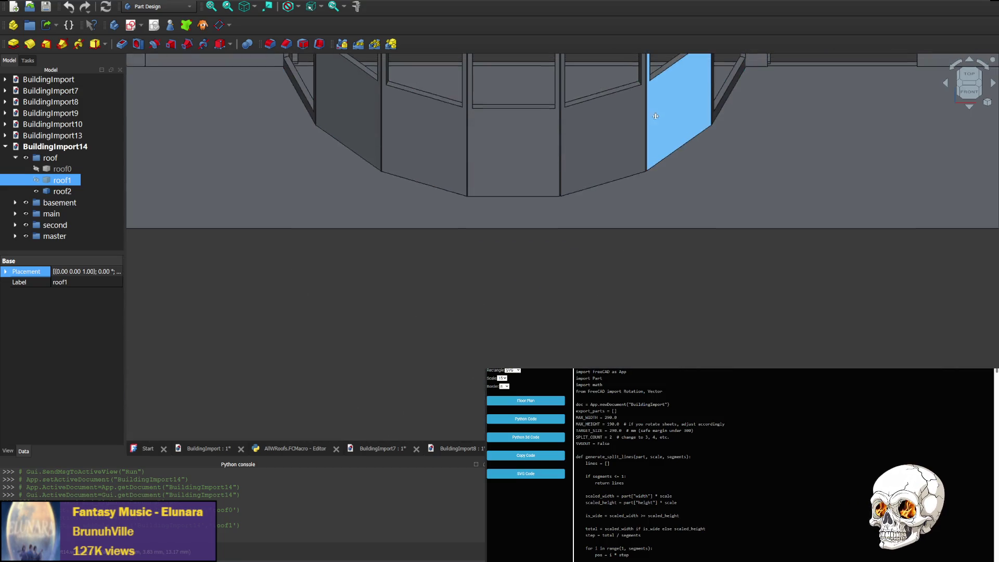
scroll(655, 116, "up", 6)
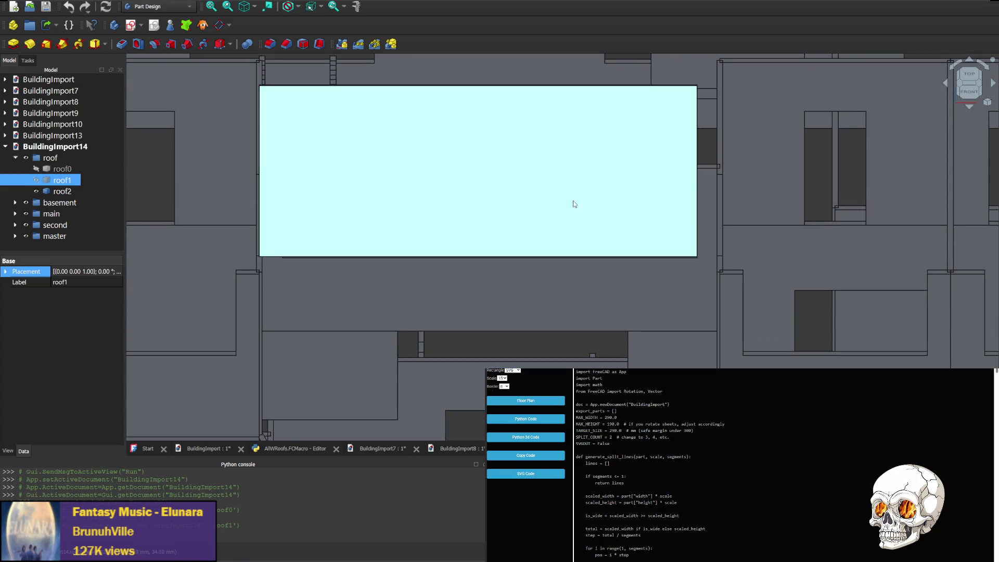
- Check the sloped wing roof from the front and left views
left_click(970, 96)
mouse_move(564, 111)
middle_mouse_down()
mouse_move(542, 192)
mouse_move(550, 293)
middle_mouse_up()
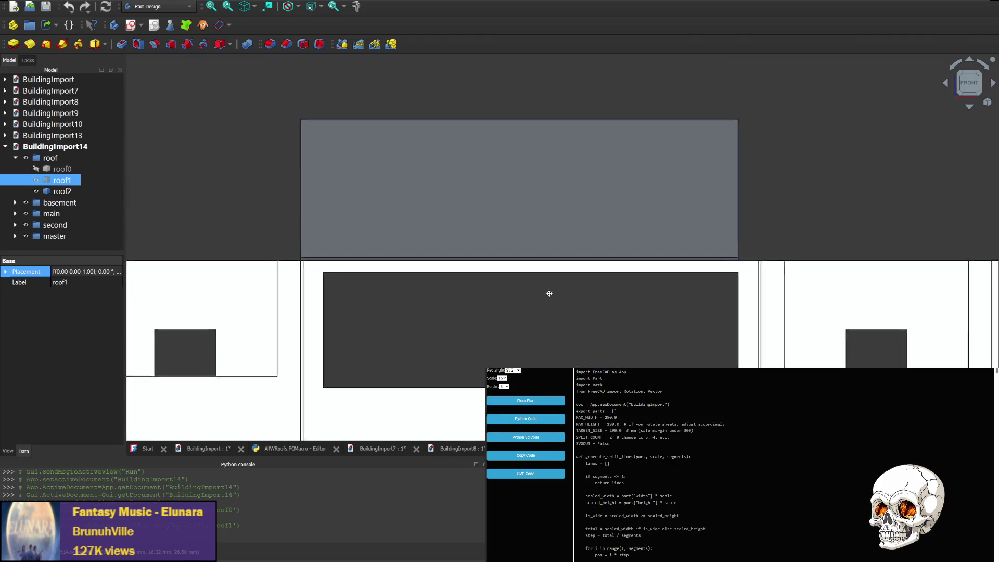
left_click(948, 85)
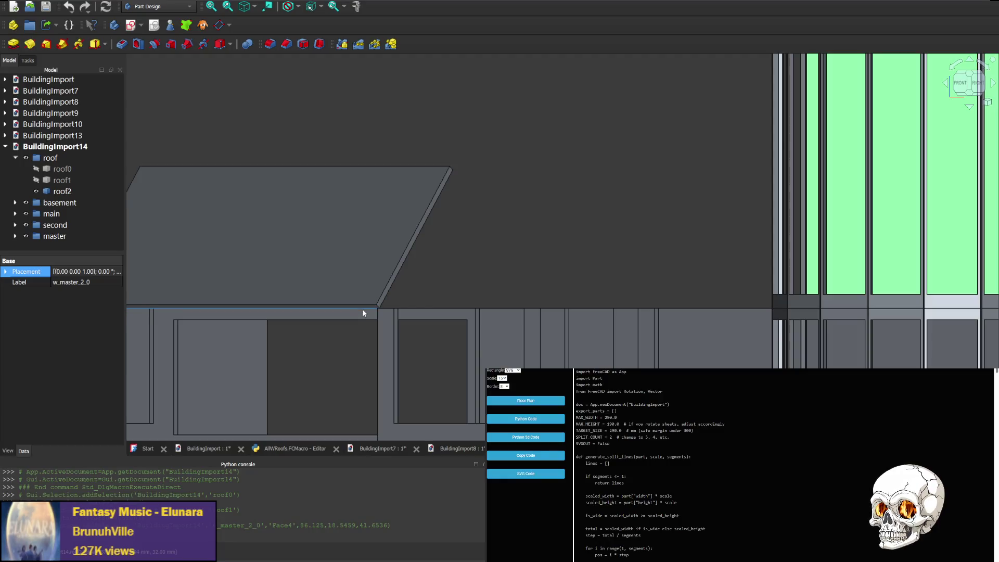
middle_click_drag(286, 339, 613, 301)
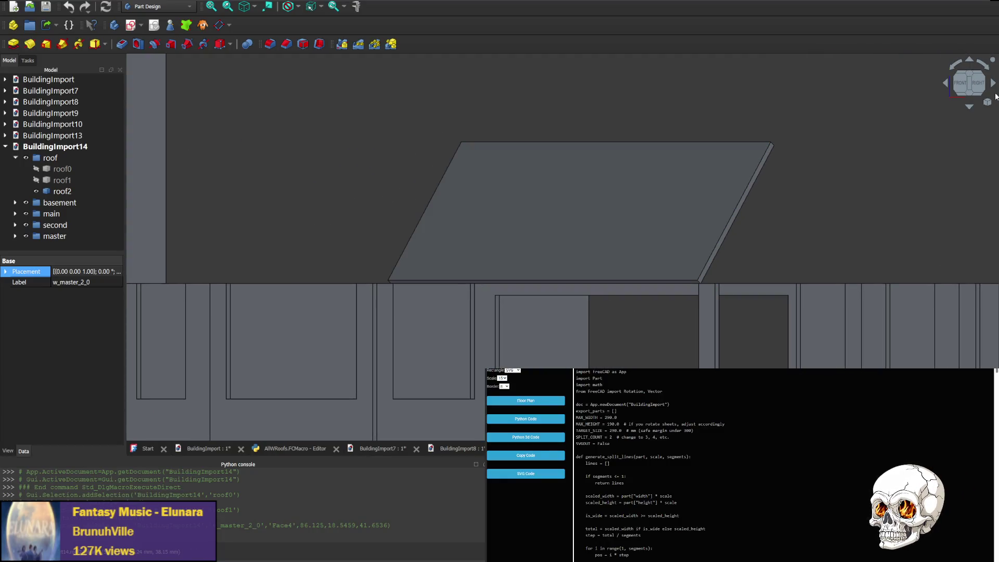
left_click(996, 95)
left_click(994, 85)
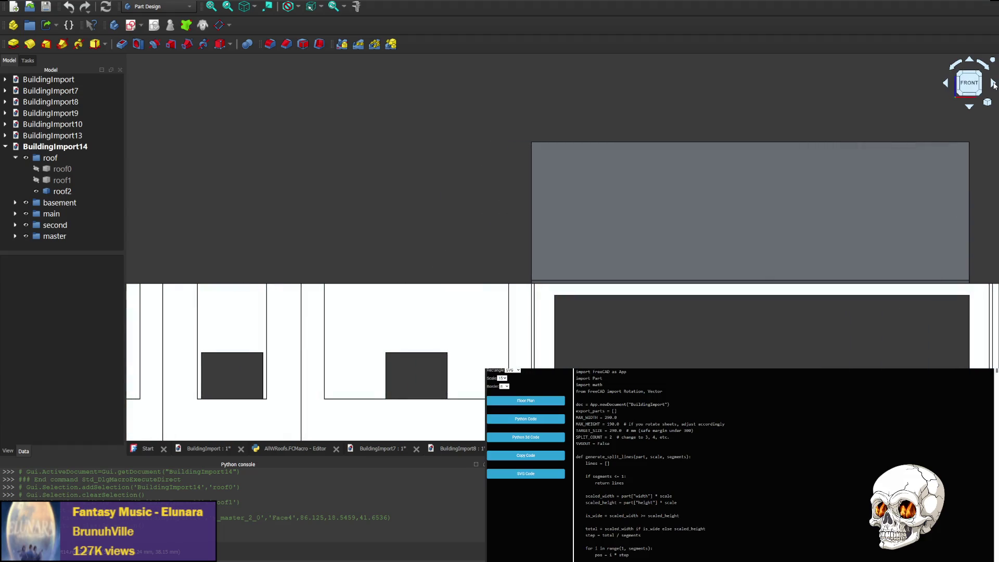
left_click(995, 85)
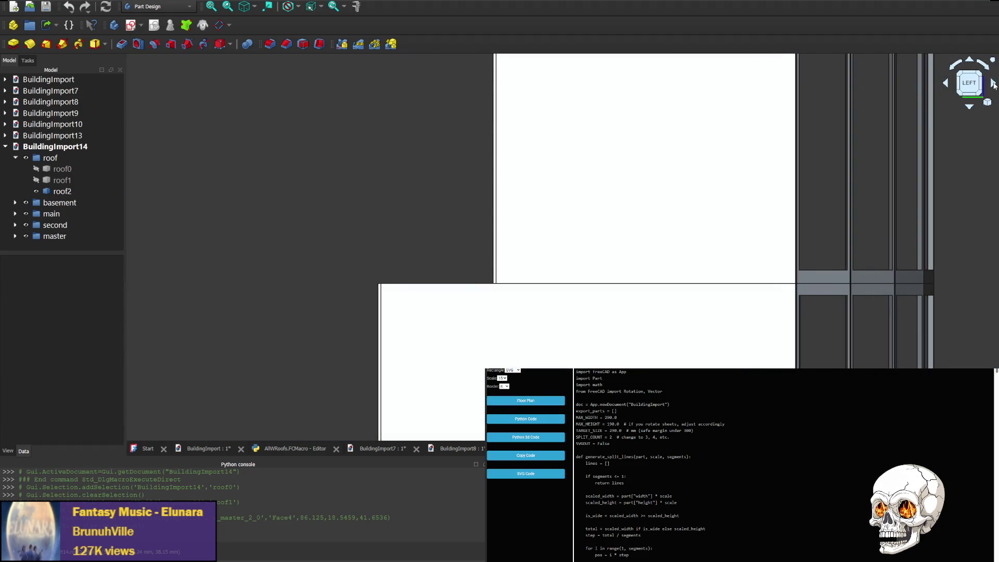
mouse_move(640, 145)
middle_mouse_down()
mouse_move(535, 274)
mouse_move(533, 293)
middle_mouse_up()
- Hide the master group and pan along the sloped roof strip to its upper end
left_click(30, 239)
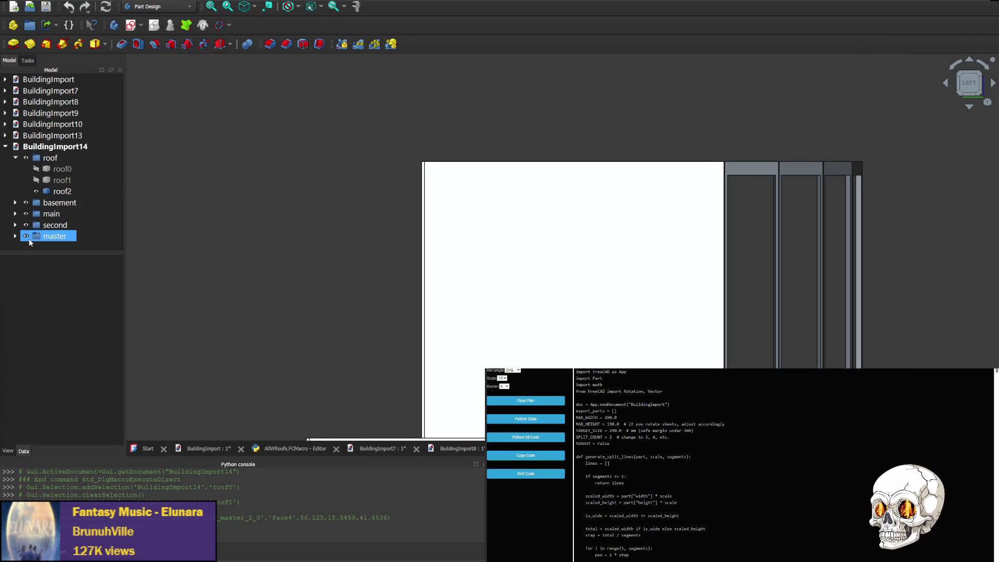
left_click(27, 237)
scroll(520, 224, "up", 5)
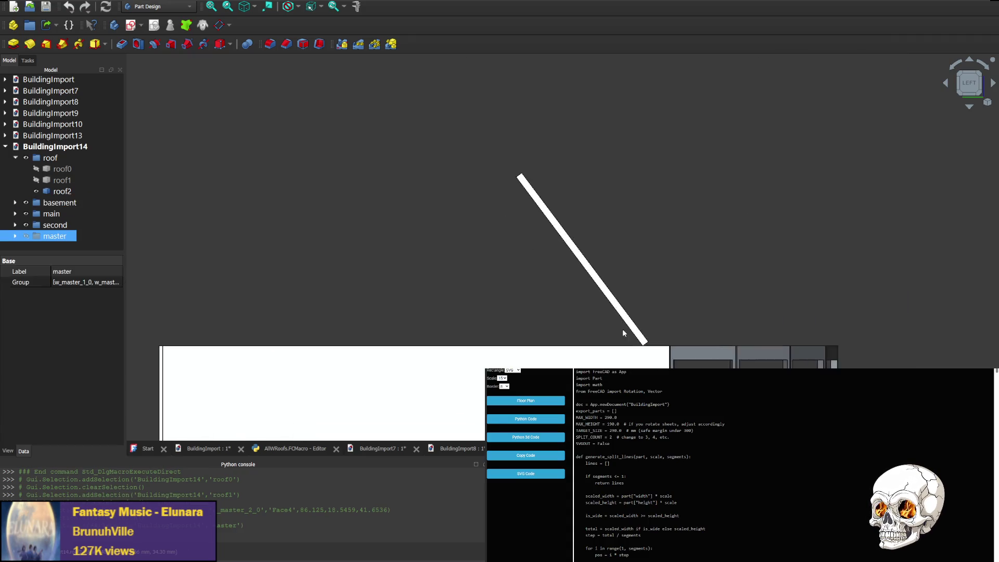
middle_click_drag(696, 301, 505, 270)
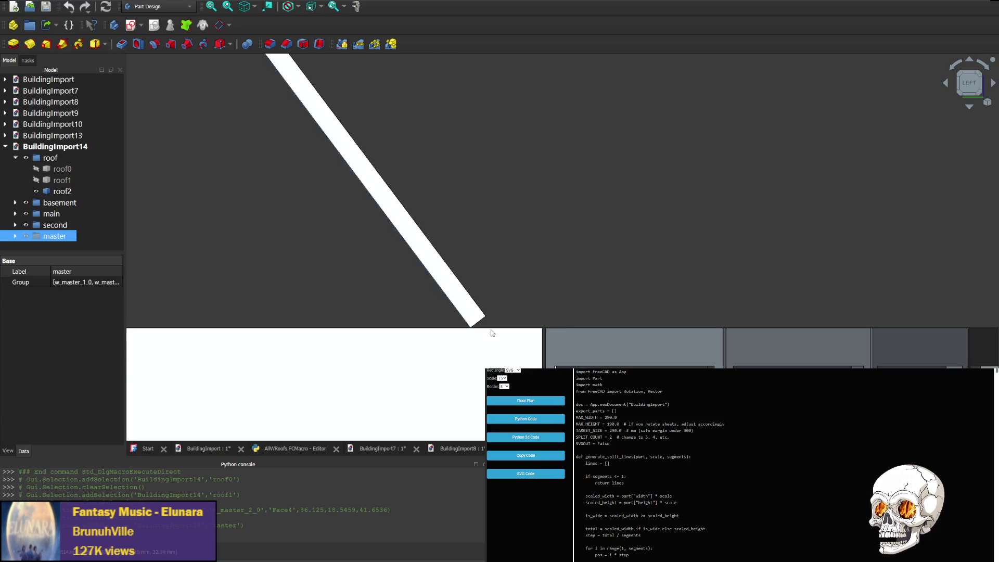
mouse_move(388, 252)
middle_mouse_down()
mouse_move(437, 208)
mouse_move(598, 315)
mouse_move(585, 288)
middle_mouse_up()
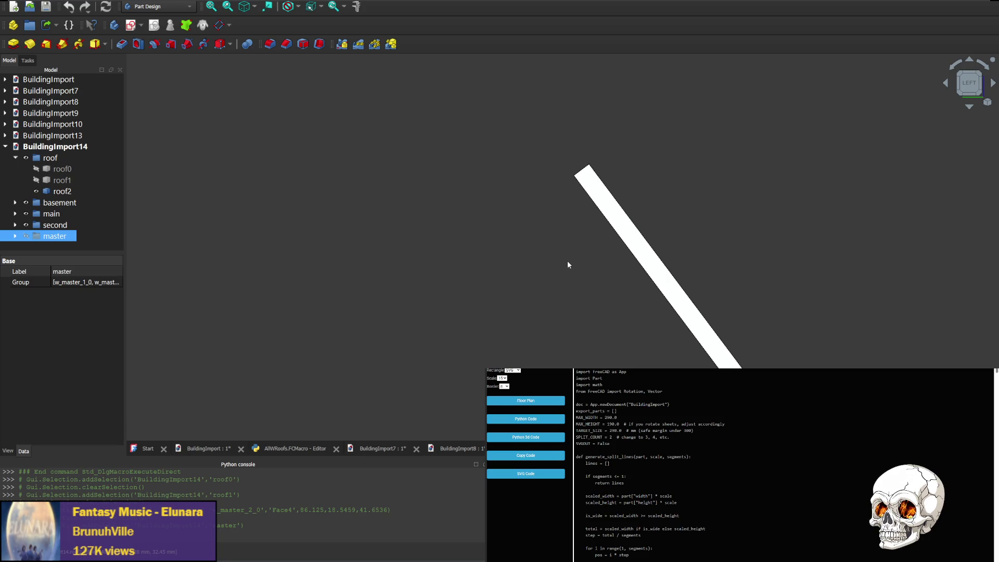
mouse_move(589, 251)
middle_mouse_down()
mouse_move(544, 130)
mouse_move(884, 164)
middle_mouse_up()
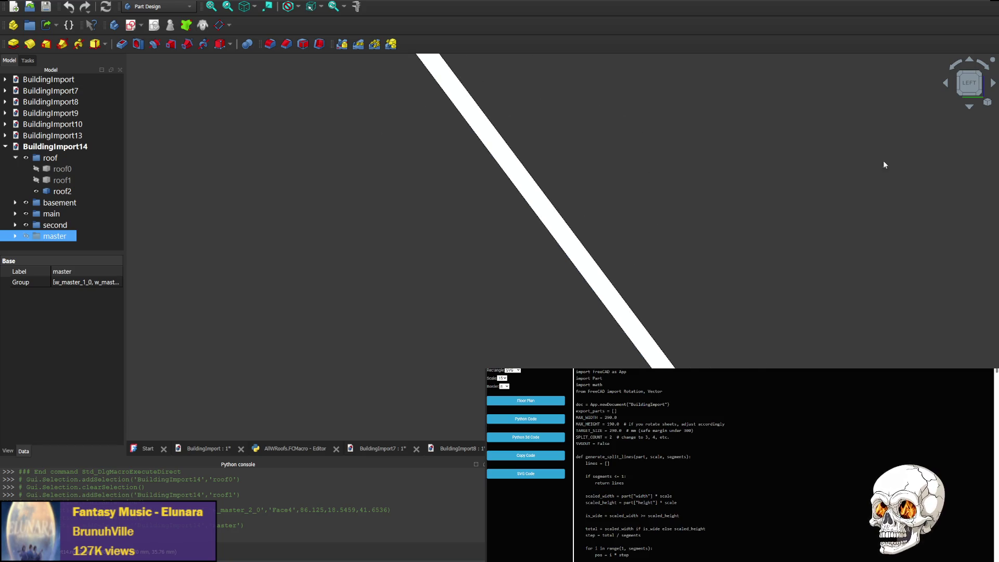
- View the sloped roof straight from the rear, zooming and shifting it into frame
left_click(994, 84)
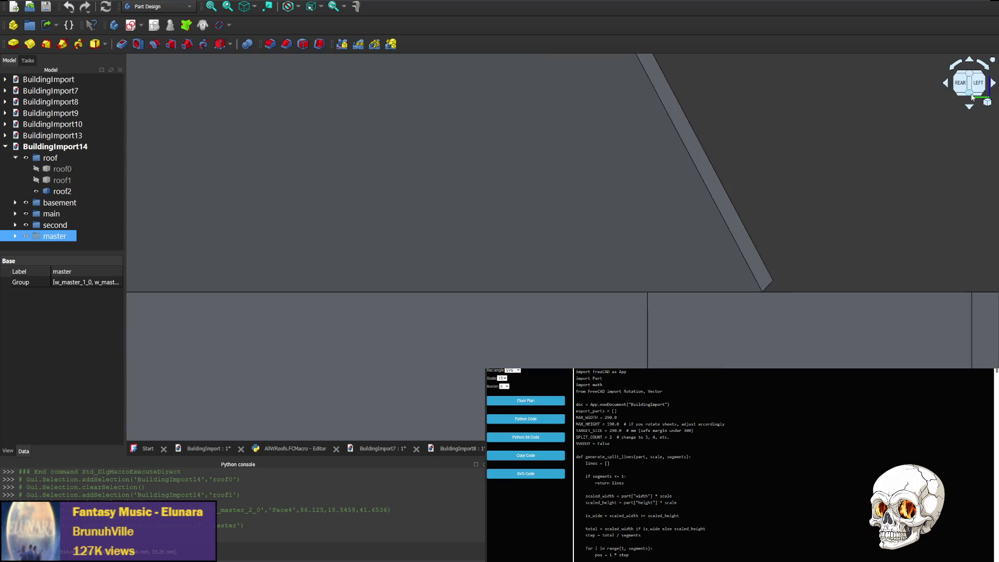
left_click(962, 84)
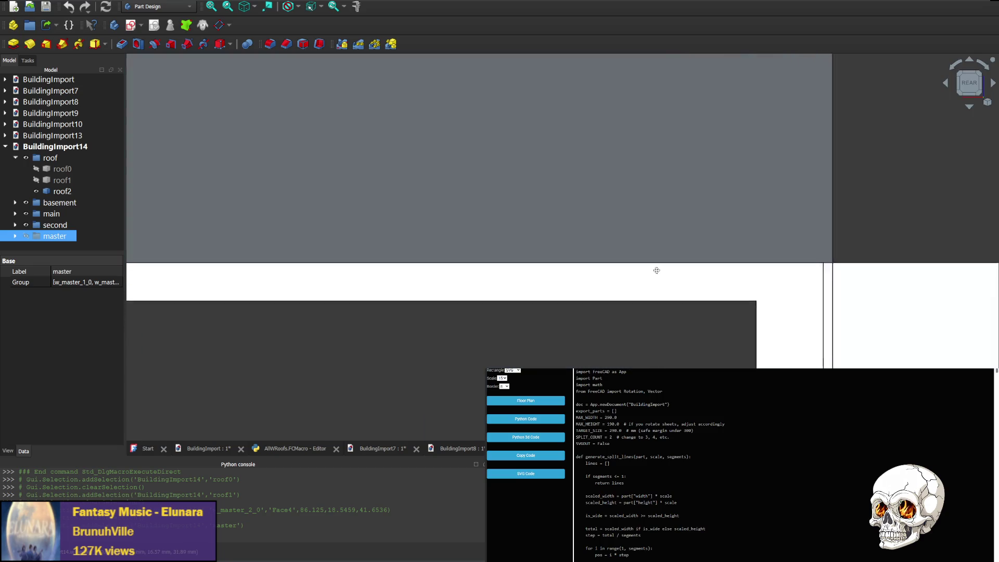
scroll(412, 291, "down", 3)
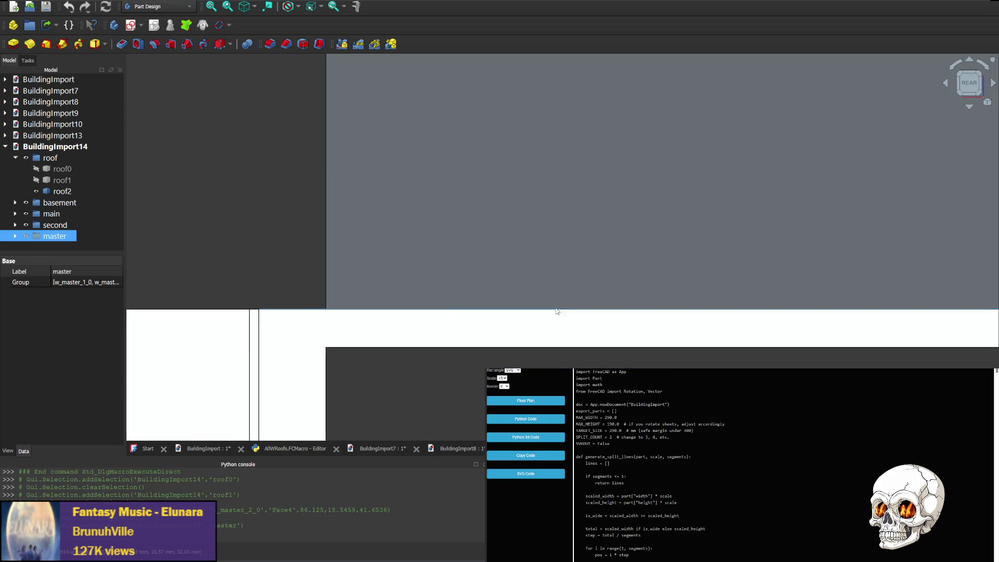
scroll(395, 314, "down", 3)
scroll(373, 332, "down", 3)
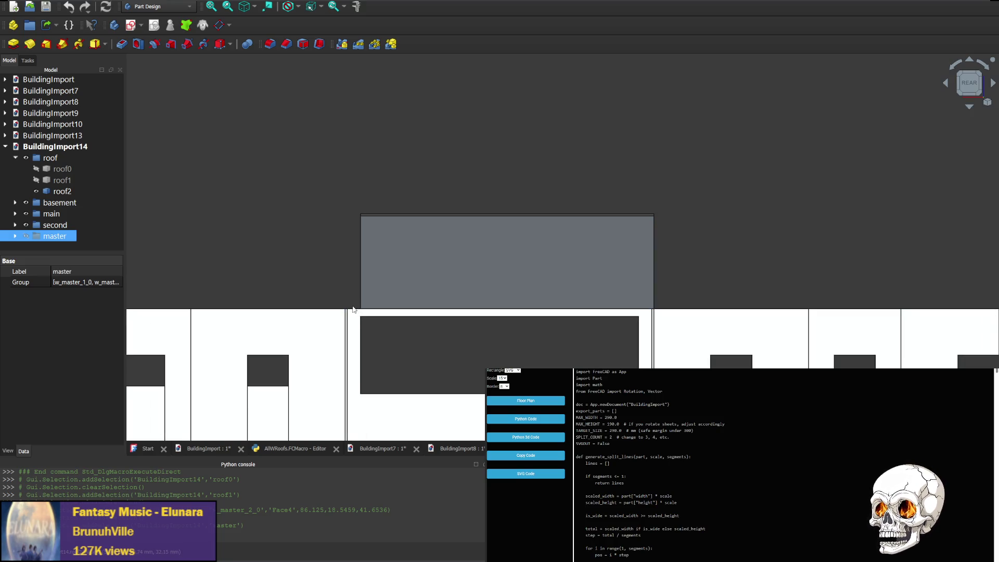
scroll(366, 317, "up", 2)
scroll(366, 317, "up", 2)
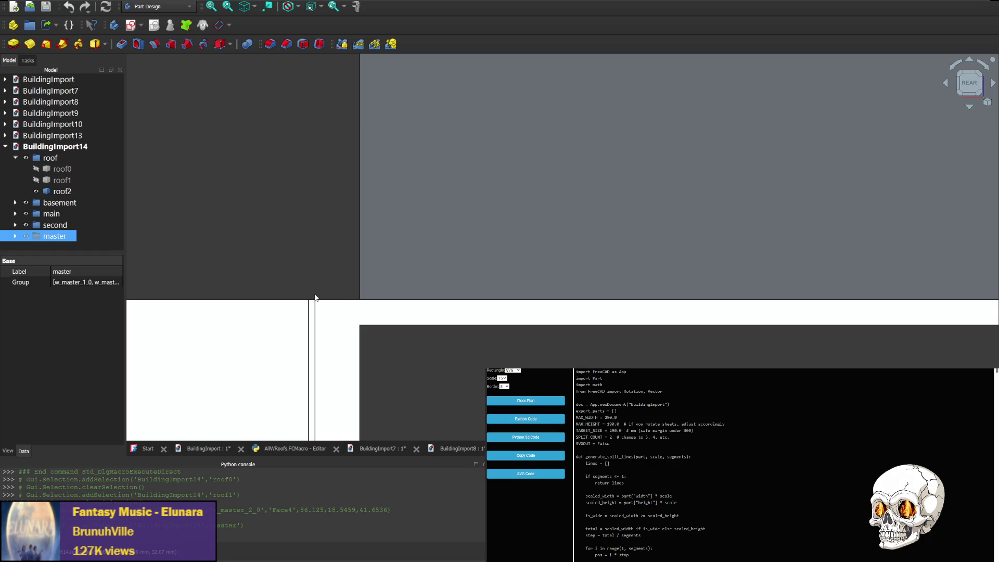
key("Left")
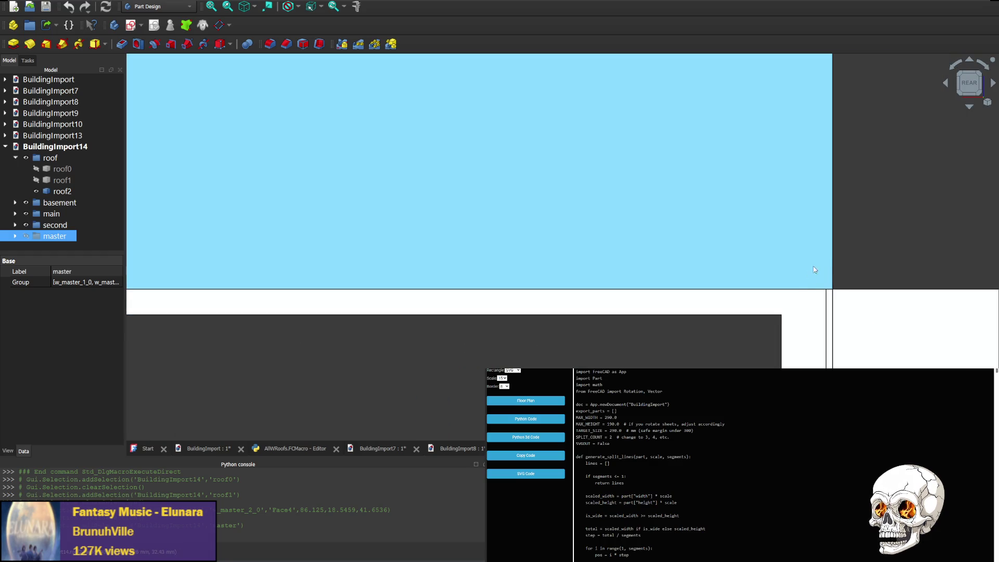
key("Left")
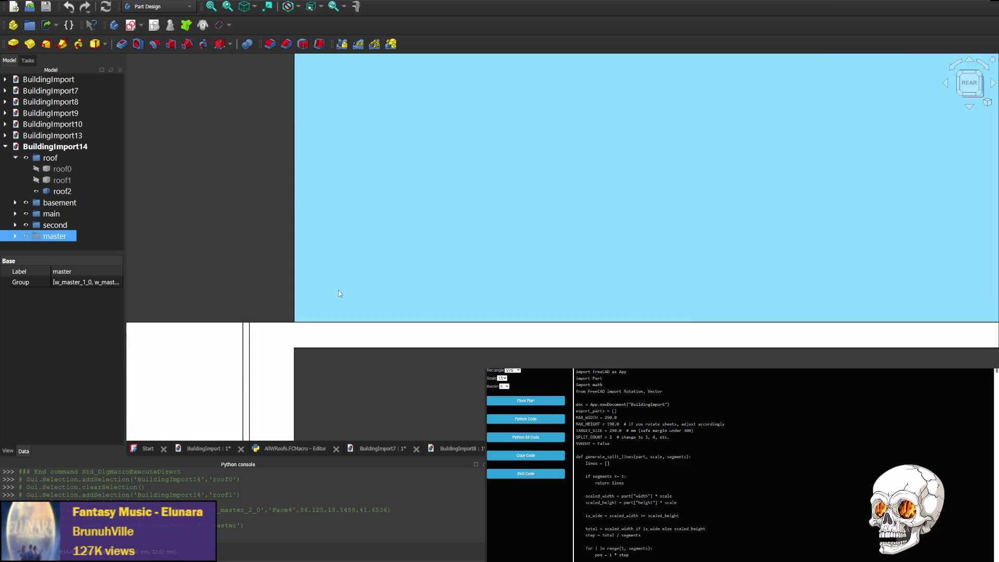
key("Left")
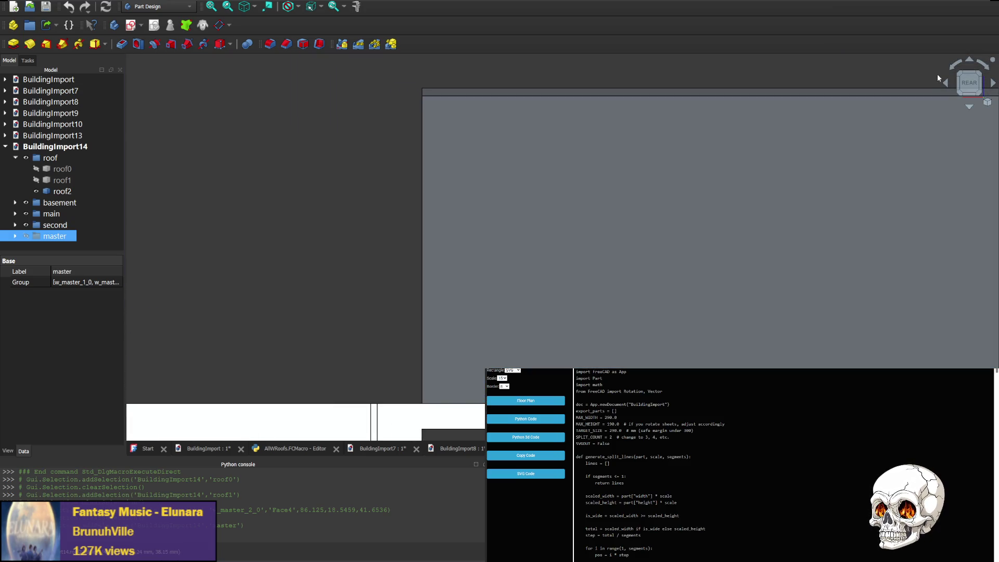
- Orbit around to the front and right side views, then return to WebStorm
left_click(947, 83)
left_click(946, 84)
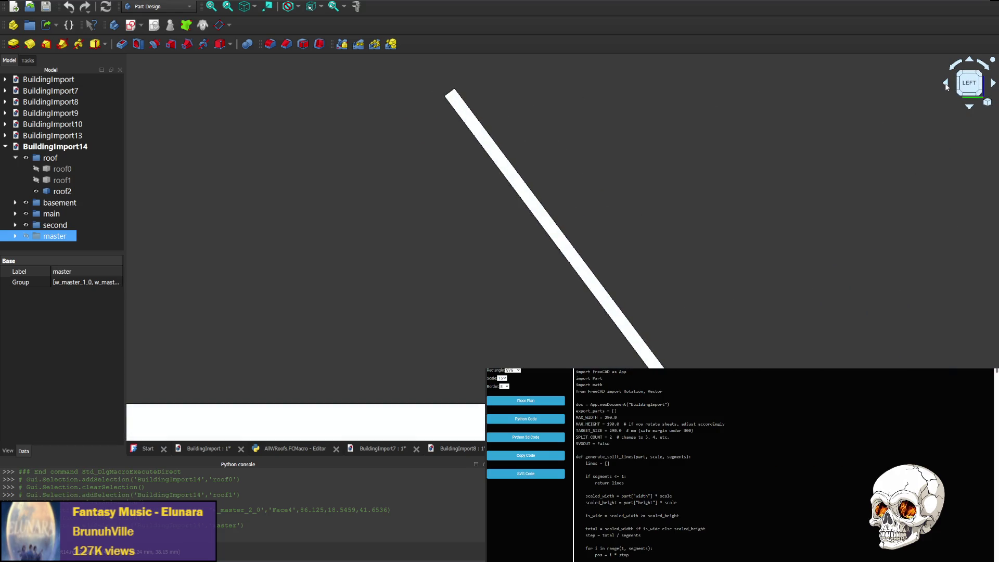
left_click(946, 84)
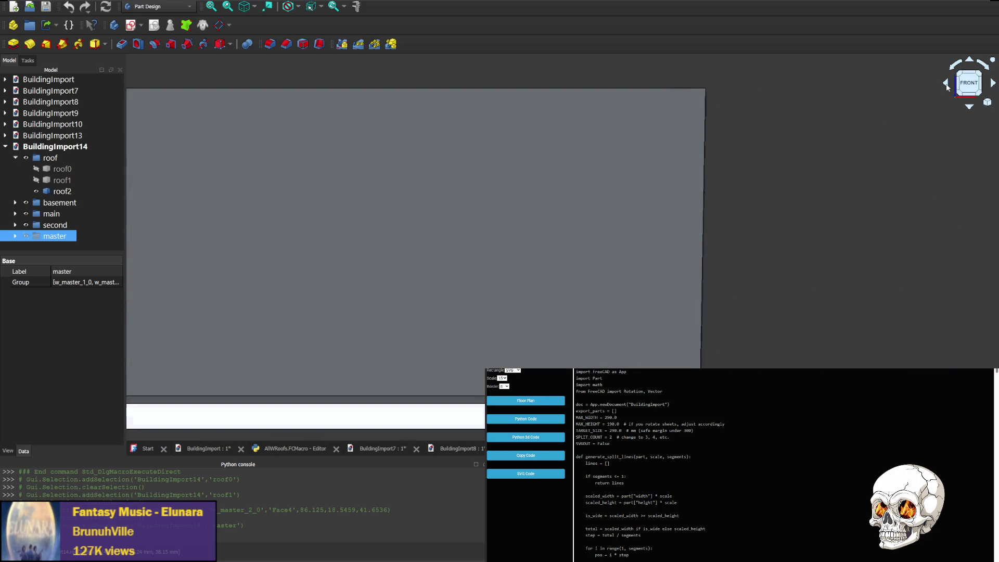
left_click(946, 85)
left_click(946, 84)
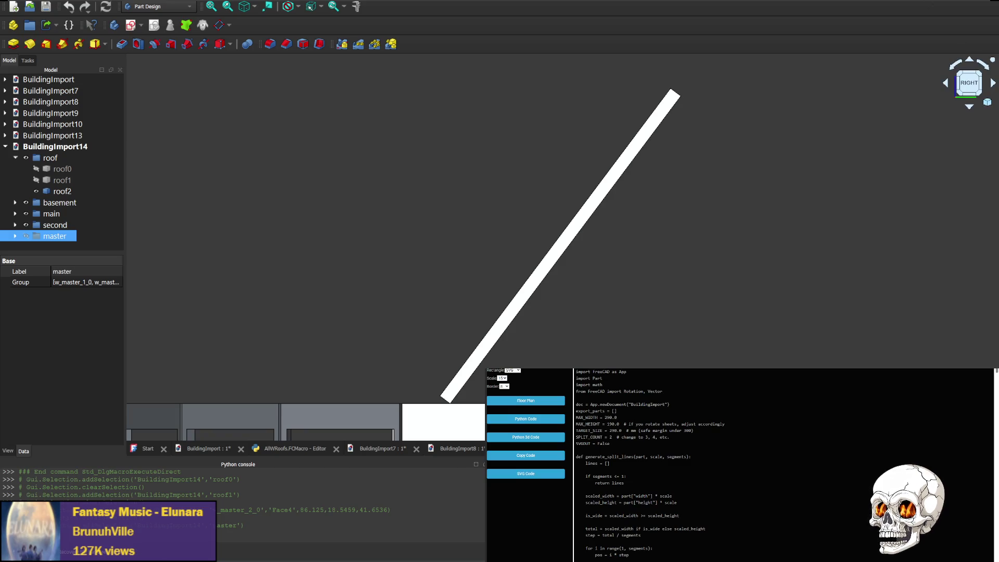
key("alt+Tab")
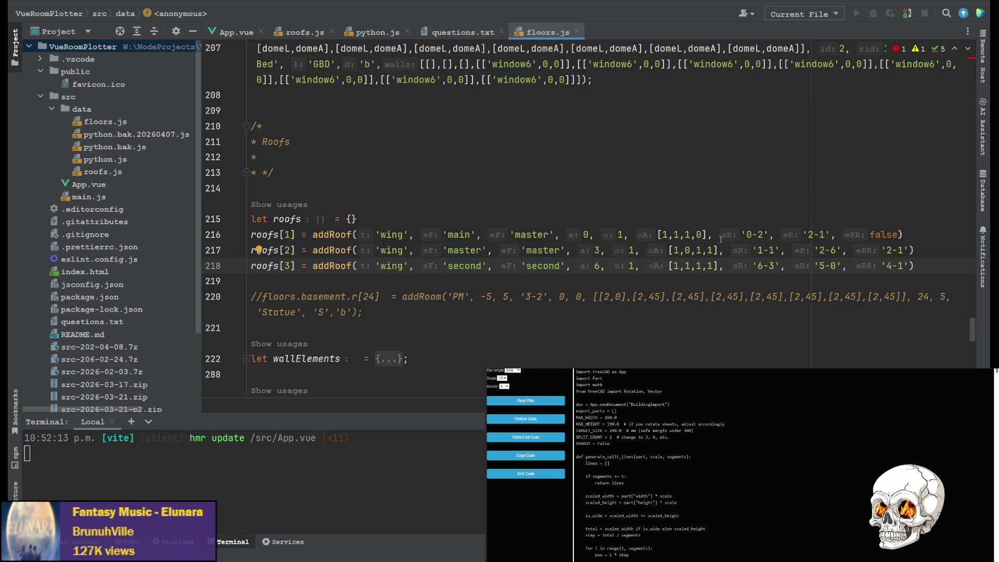
- Place the cursor after the roofs declaration on line 215 and copy the regenerated FreeCAD Python code
left_click(731, 221)
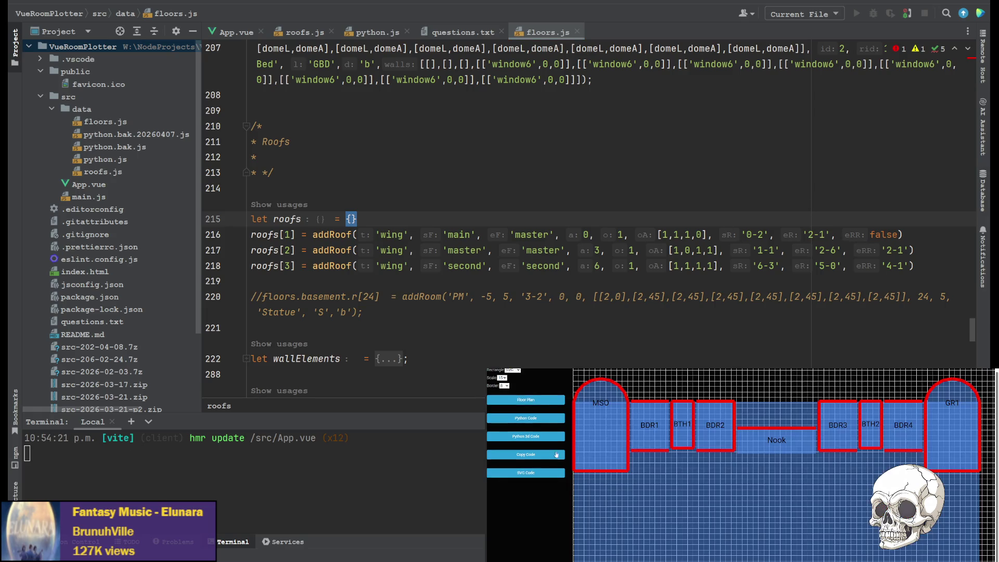
left_click(528, 436)
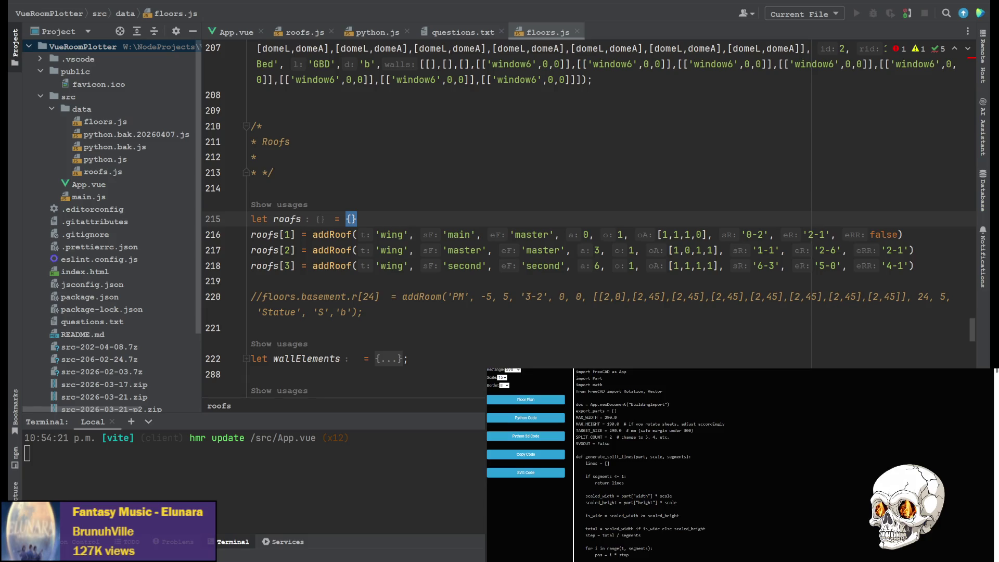
- Back in FreeCAD, run the AllWRoofs.FCMacro with Ctrl+F6 to build BuildingImport15
key("alt+Tab")
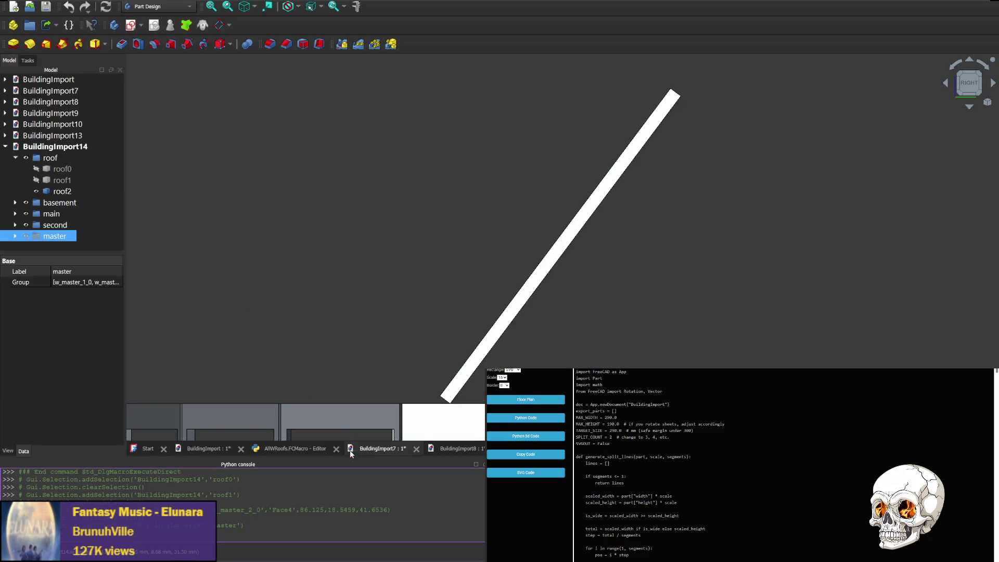
left_click(296, 450)
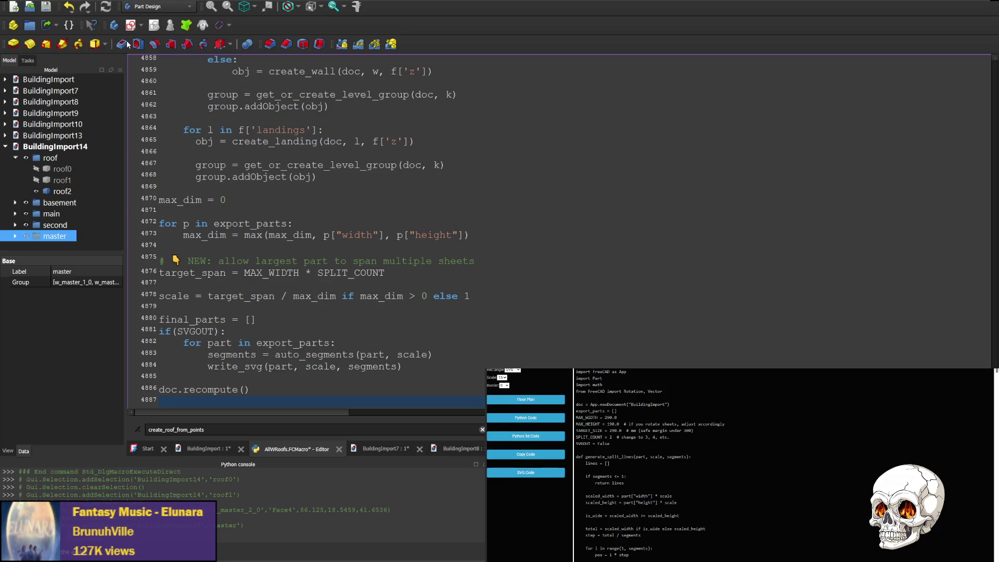
key("ctrl+F6")
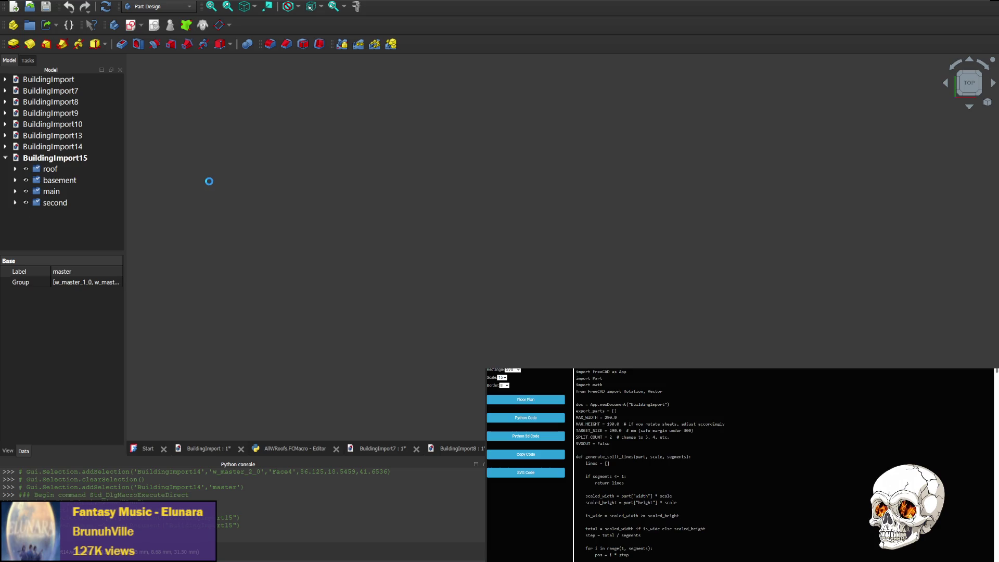
- Hide the master level and roof0, and select roof1 in the expanded roof group
left_click(29, 215)
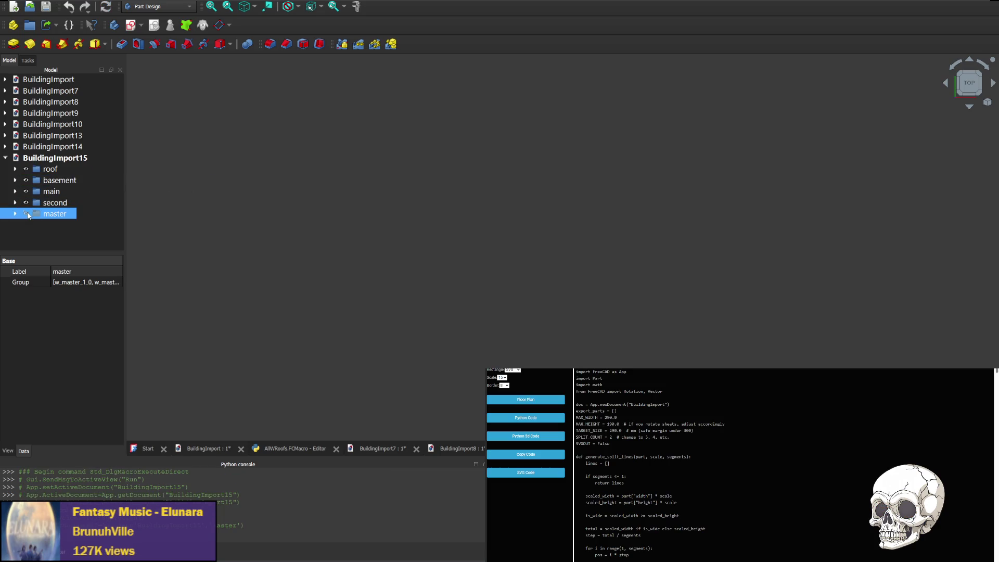
left_click(15, 169)
left_click(36, 180)
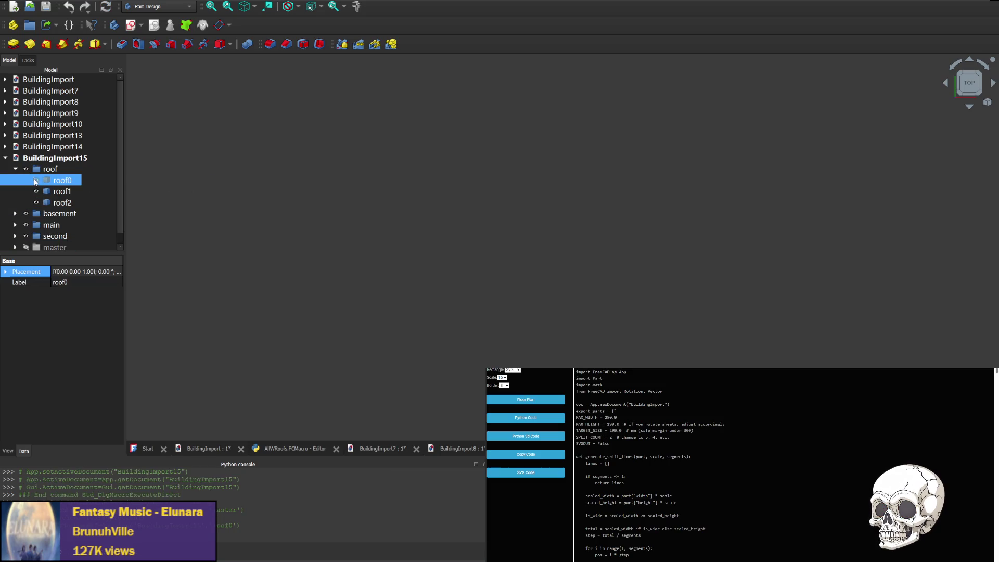
left_click(40, 192)
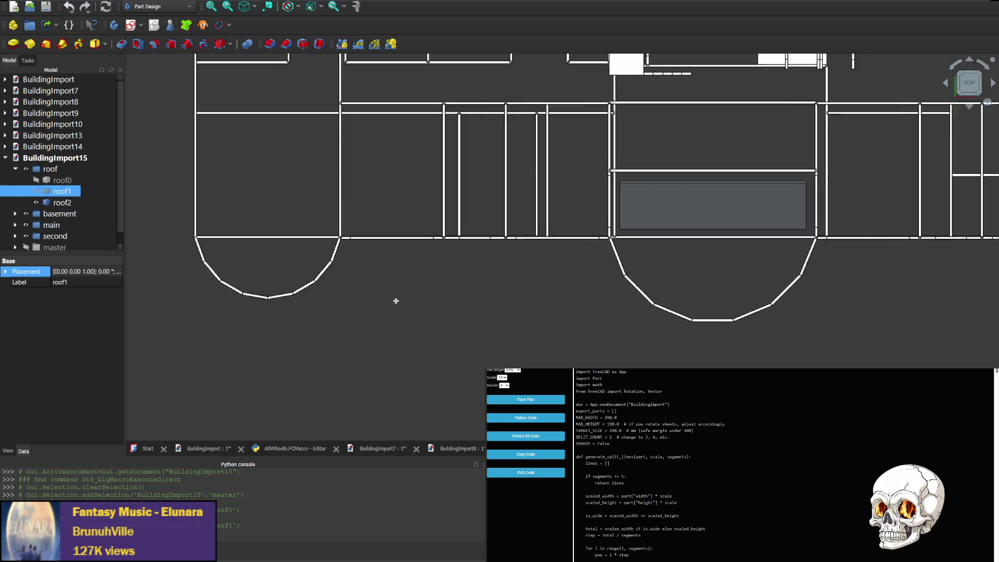
scroll(719, 237, "up", 5)
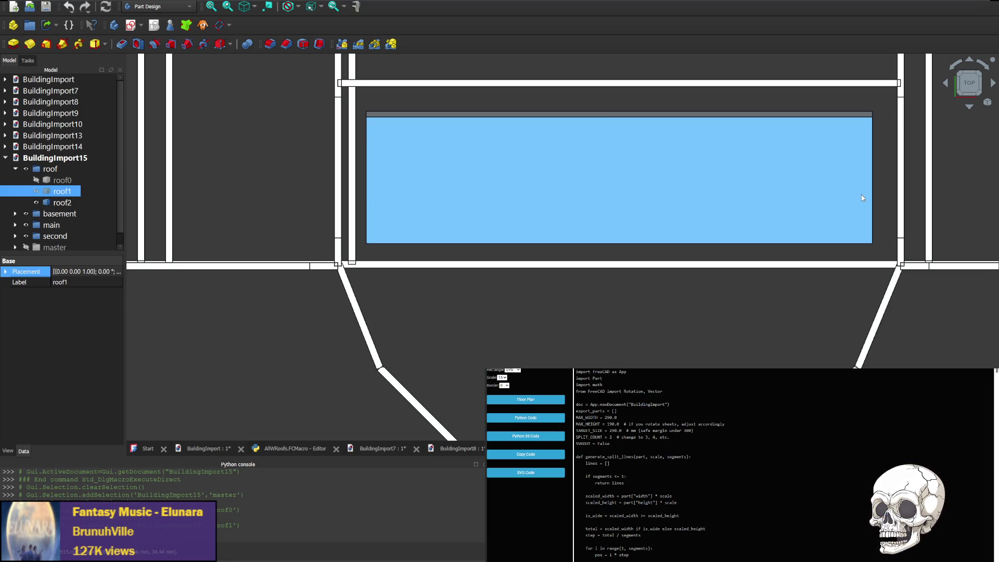
- Switch to a front view and zoom and pan the roof area into view
left_click(972, 106)
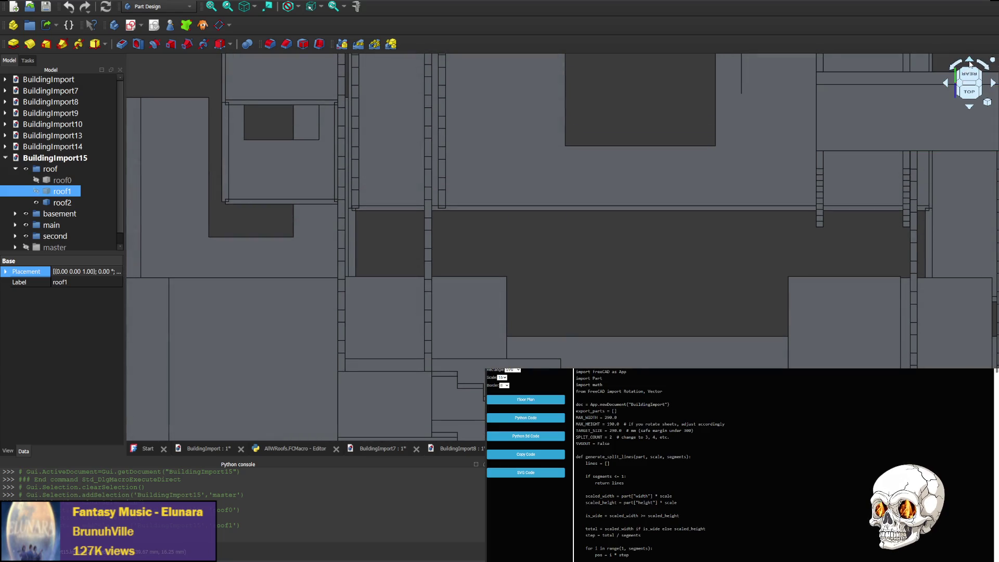
left_click(970, 61)
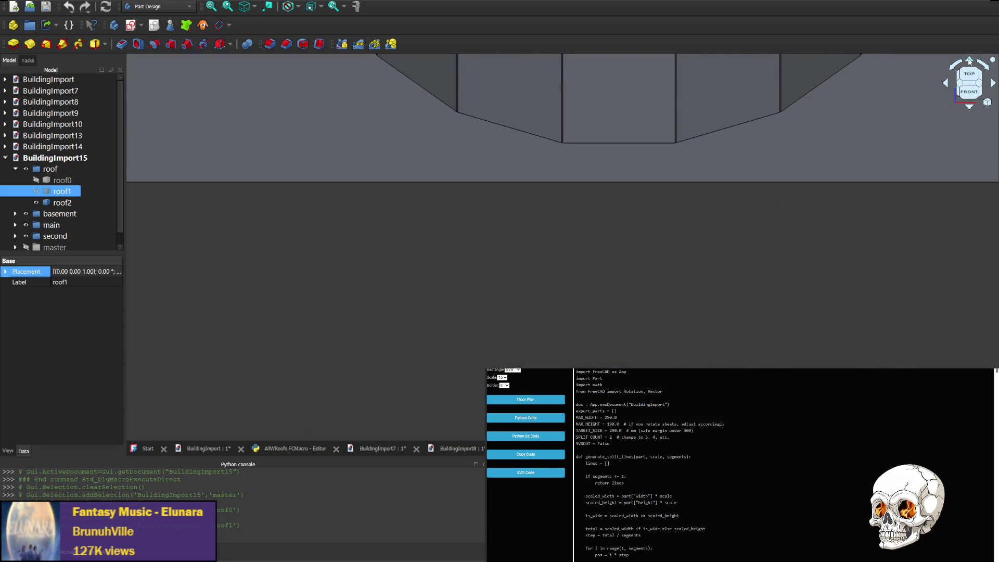
scroll(714, 163, "up", 5)
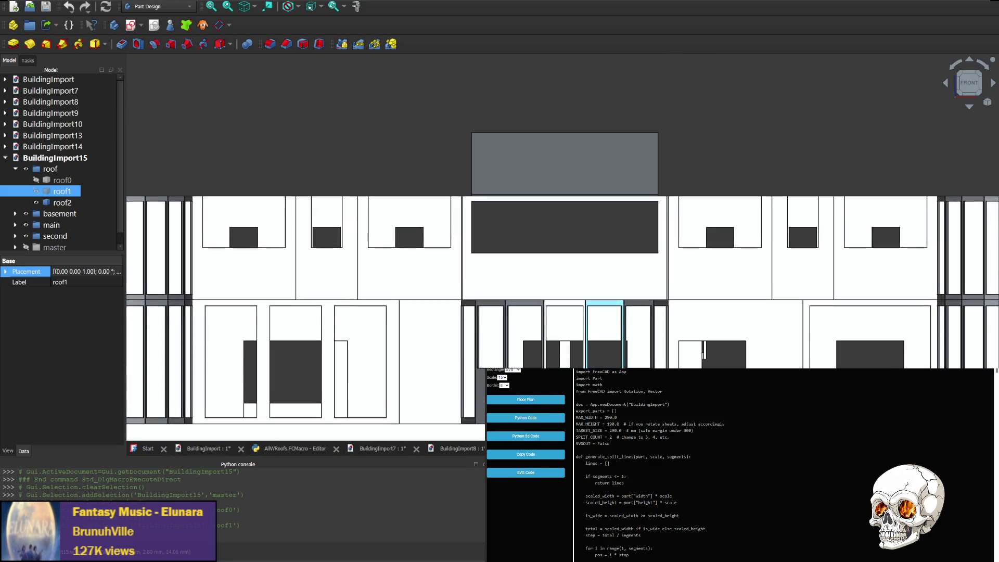
scroll(529, 218, "up", 2)
middle_click_drag(545, 158, 544, 277)
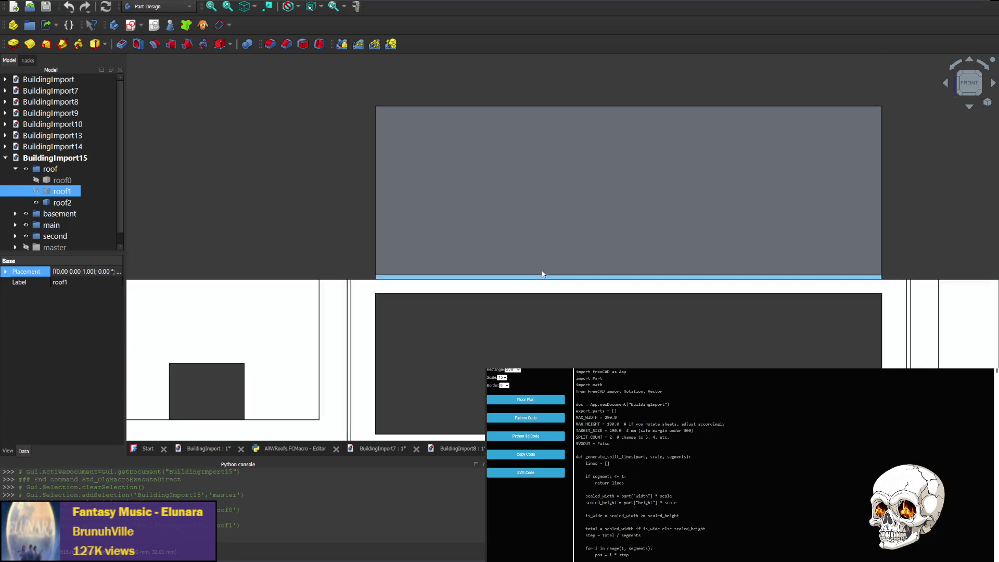
- Orbit from the right side around the rear to the left side of the building
left_click(946, 83)
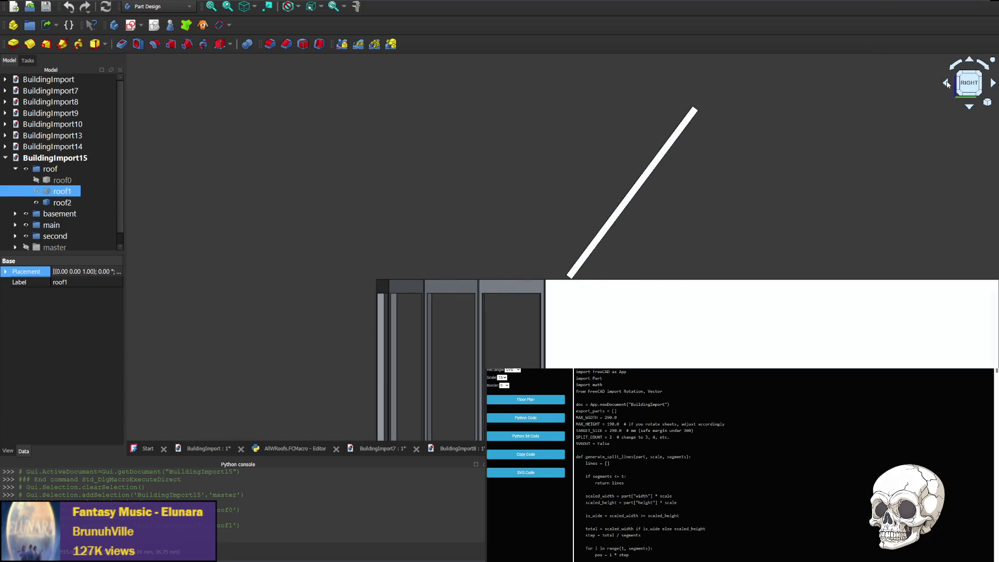
left_click(949, 85)
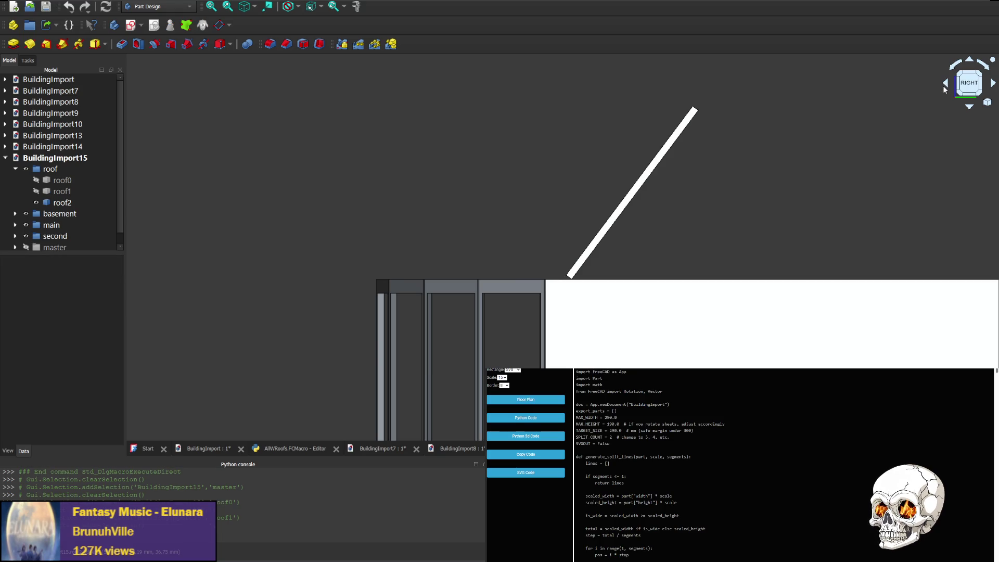
left_click(947, 88)
left_click(947, 87)
left_click(947, 88)
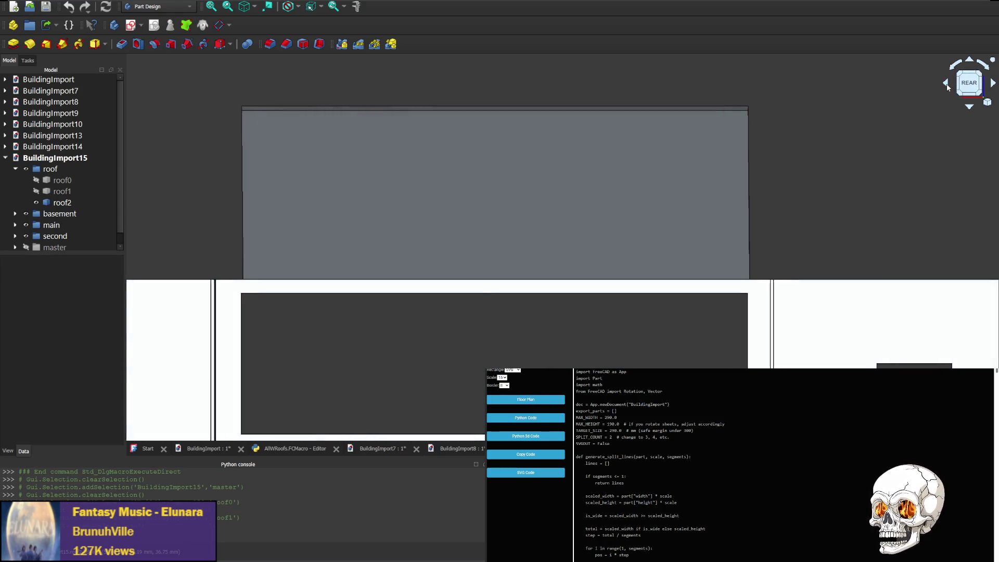
left_click(948, 88)
left_click(947, 87)
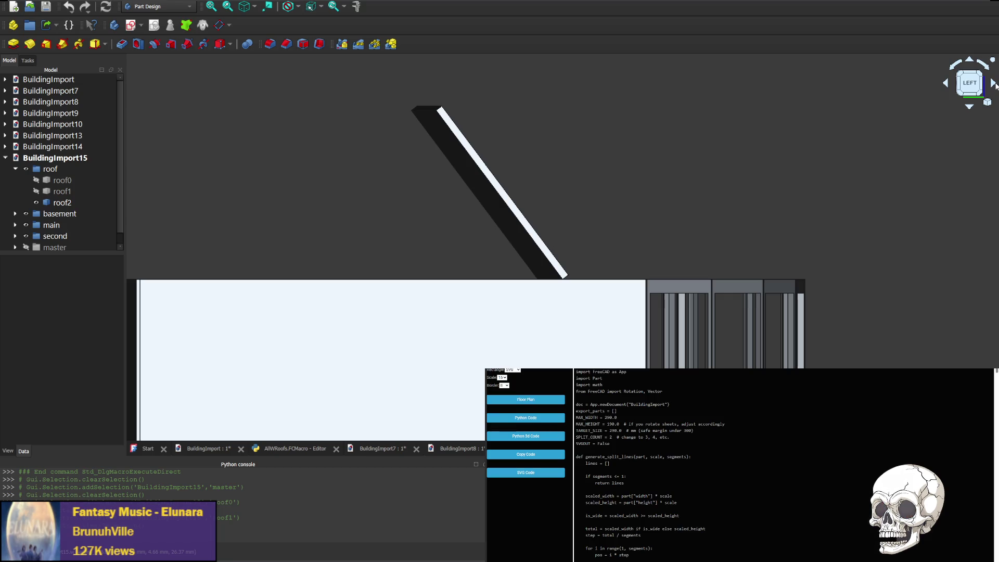
- Orbit to a straight rear view of the roof, then around to the building's front
left_click(994, 86)
left_click(994, 86)
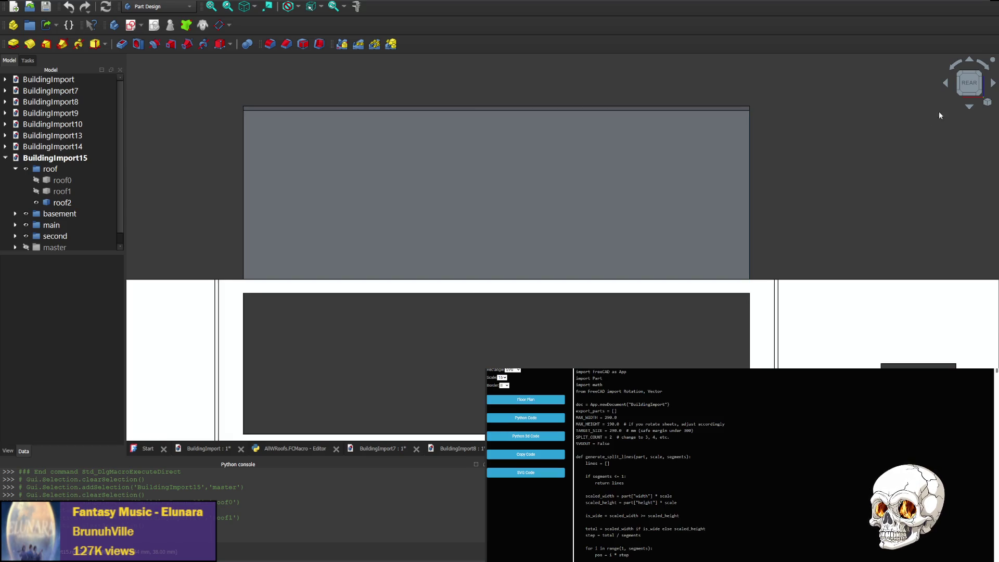
left_click(946, 83)
left_click(946, 84)
left_click(946, 84)
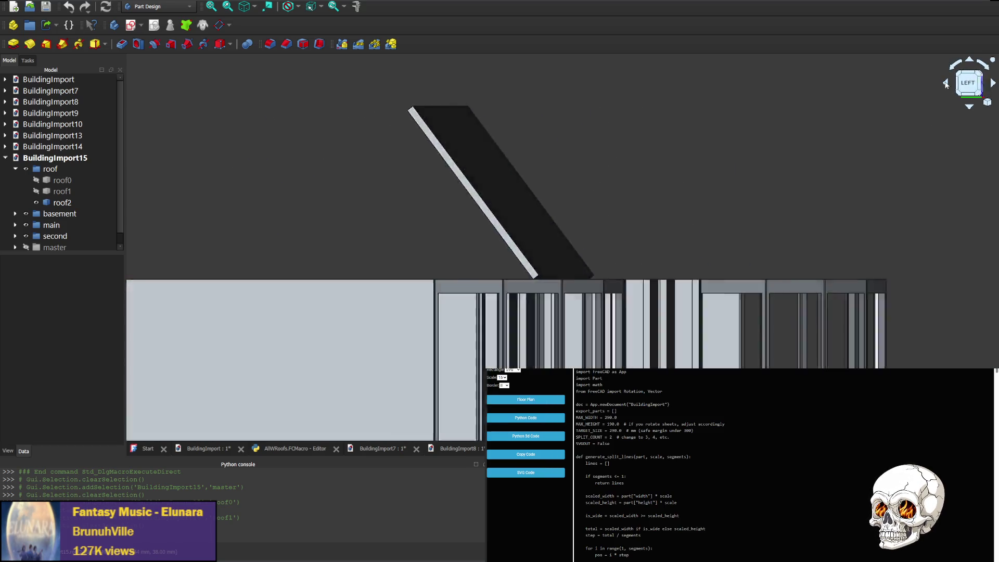
left_click(946, 83)
left_click(946, 83)
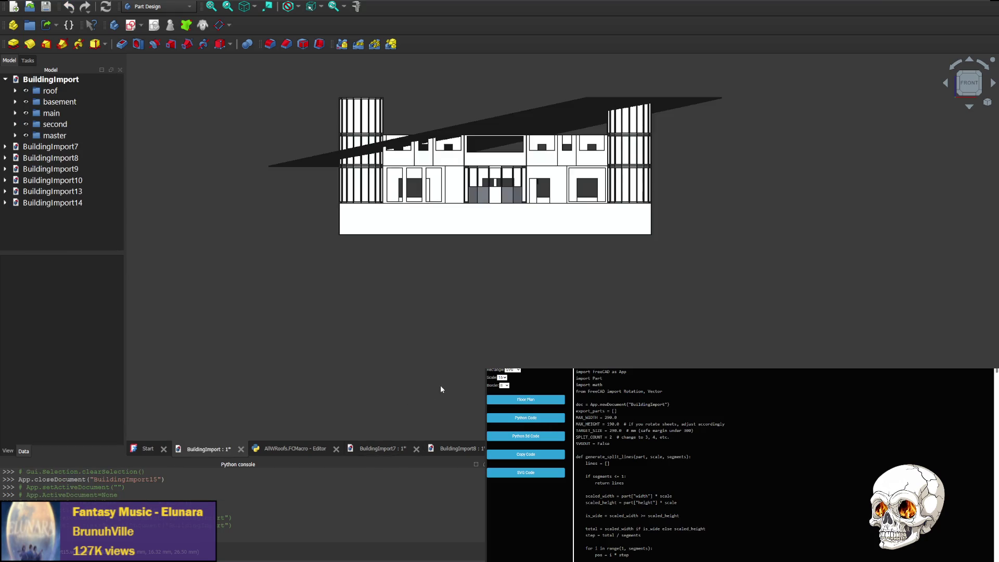
- Replace all AllWRoofs macro code with the newly generated code and run it with Ctrl+F6
left_click(286, 449)
key("ctrl+a")
key("ctrl+v")
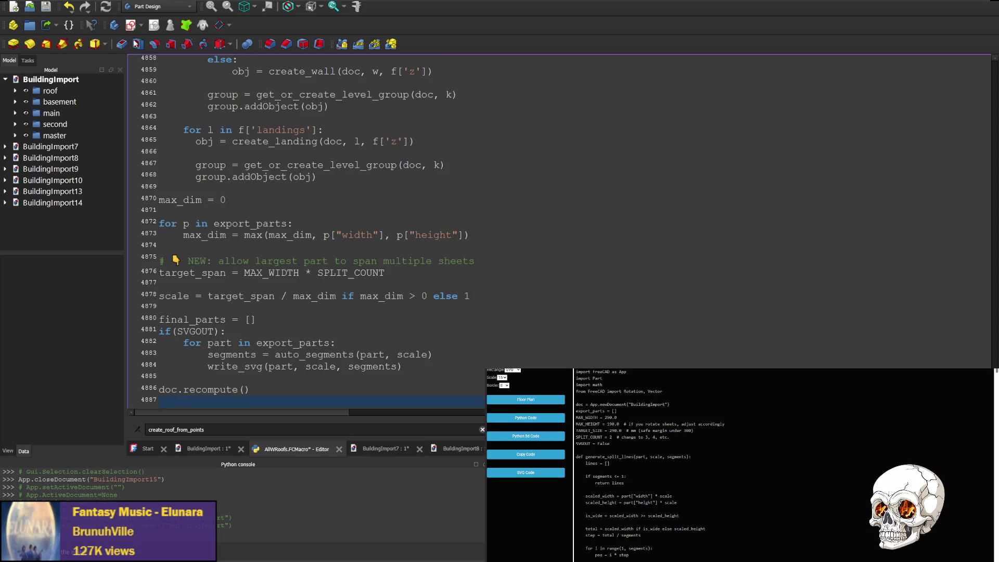
key("ctrl+F6")
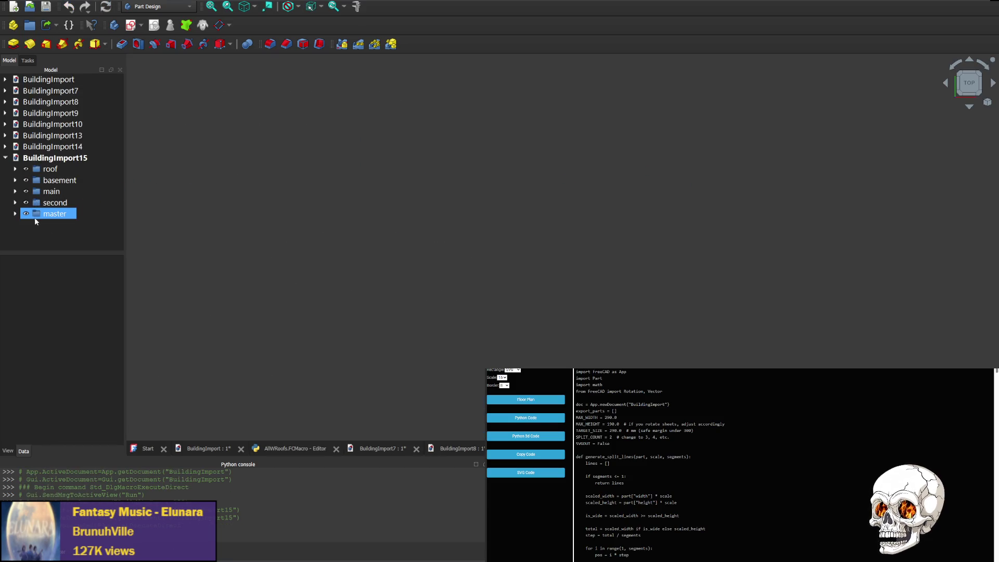
- Hide the master level, roof0 and roof1, leaving roof2 visible
left_click(28, 215)
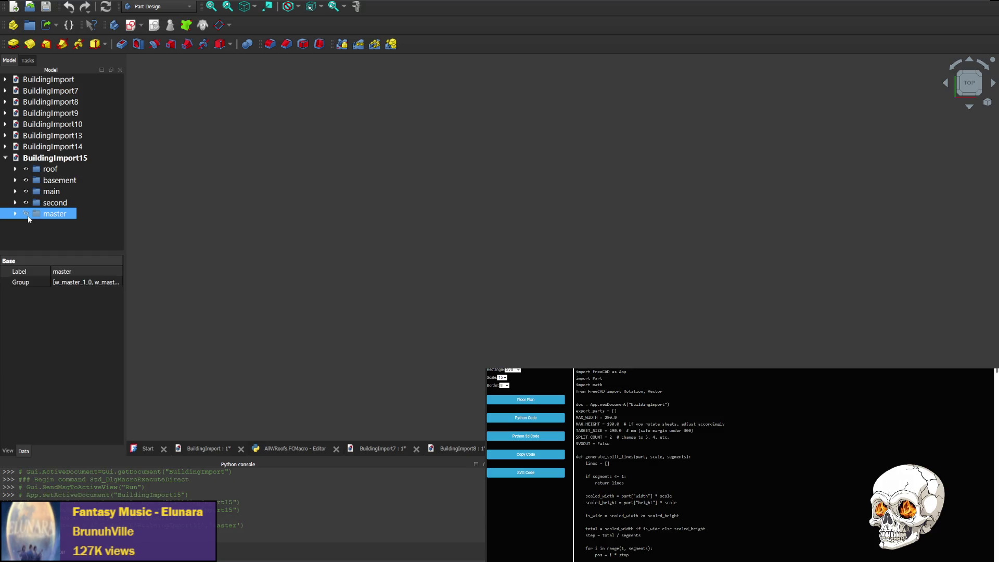
left_click(15, 170)
left_click(36, 190)
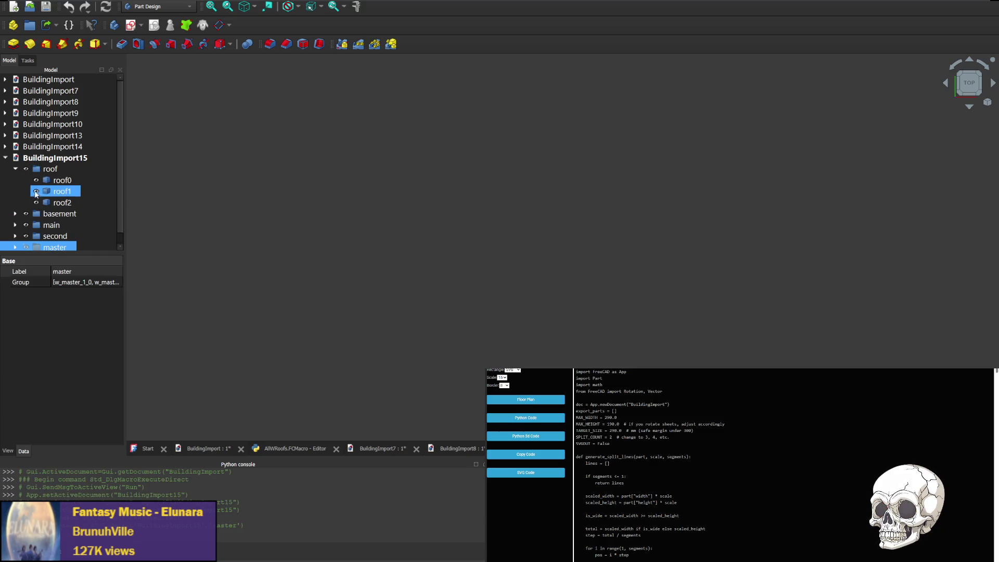
key("space")
left_click(38, 181)
scroll(735, 182, "up", 8)
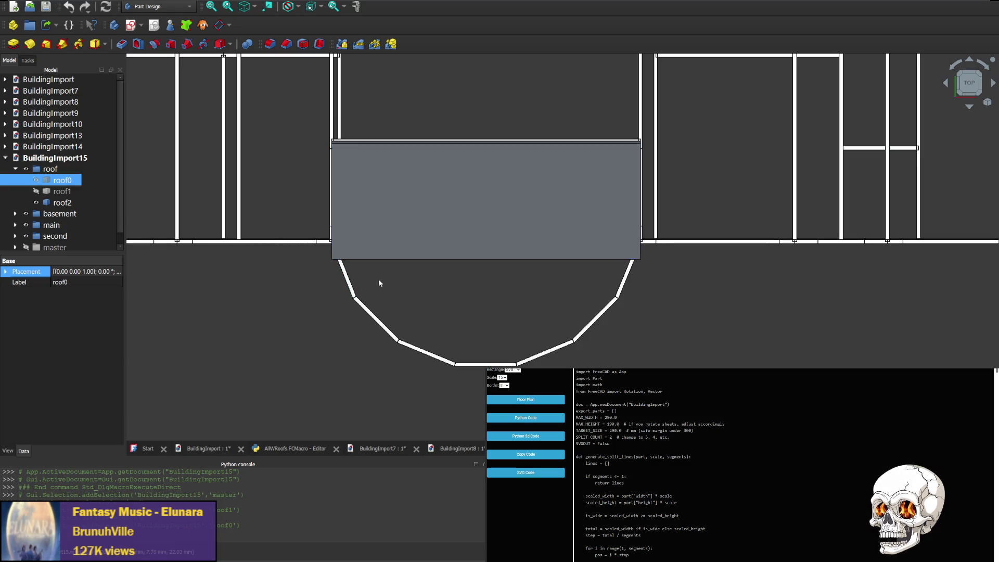
- Look at the building straight from the front, adjusting the zoom
left_click(976, 94)
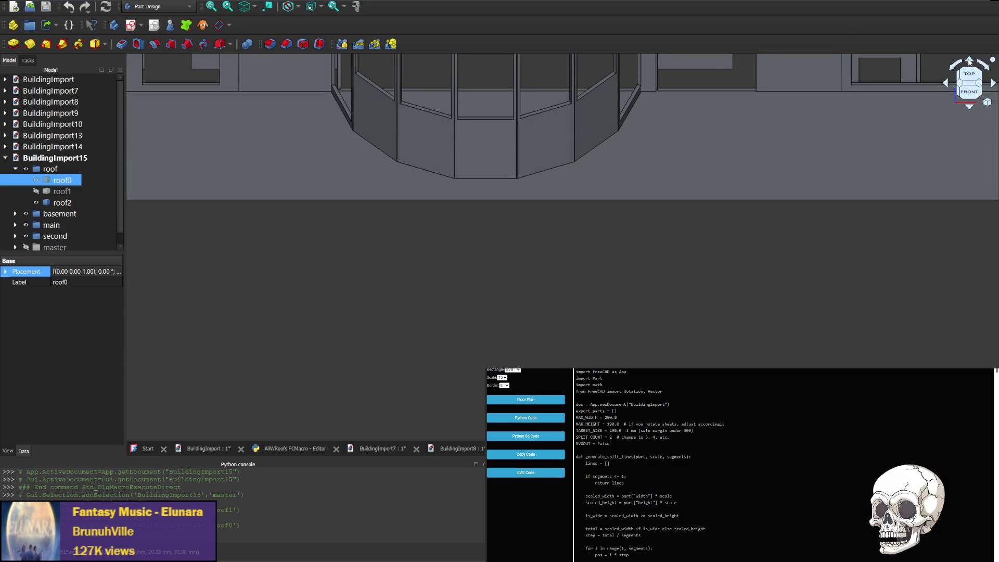
left_click(972, 92)
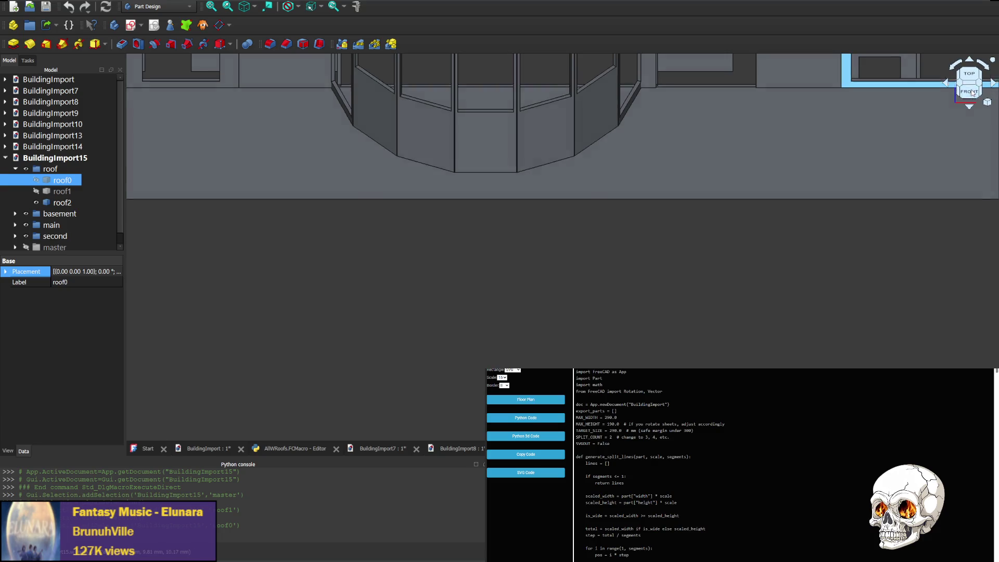
scroll(546, 141, "down", 5)
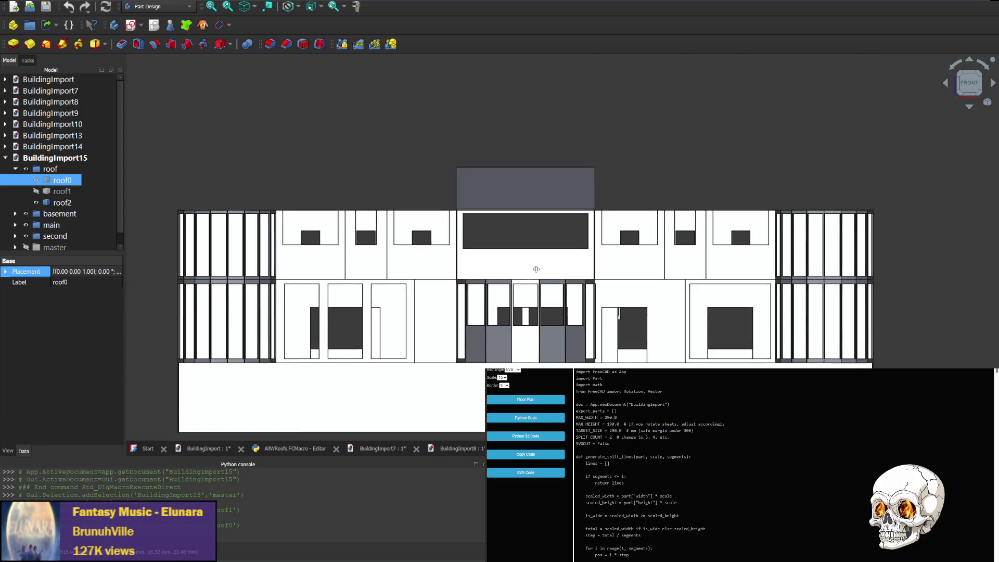
scroll(540, 231, "up", 5)
scroll(540, 231, "up", 3)
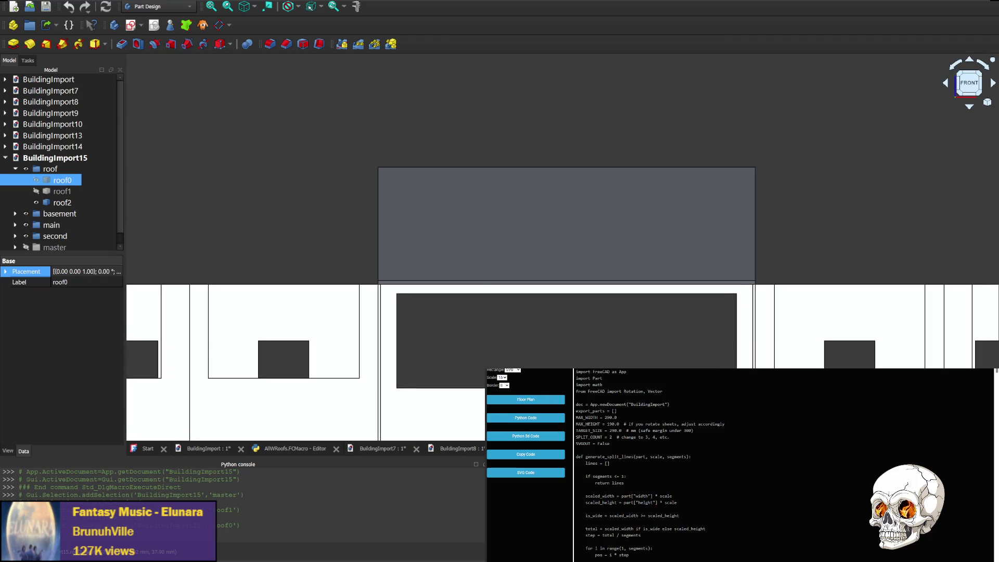
- Orbit via right and rear to the left view, centre the roof slope, and deselect roof0
left_click(946, 84)
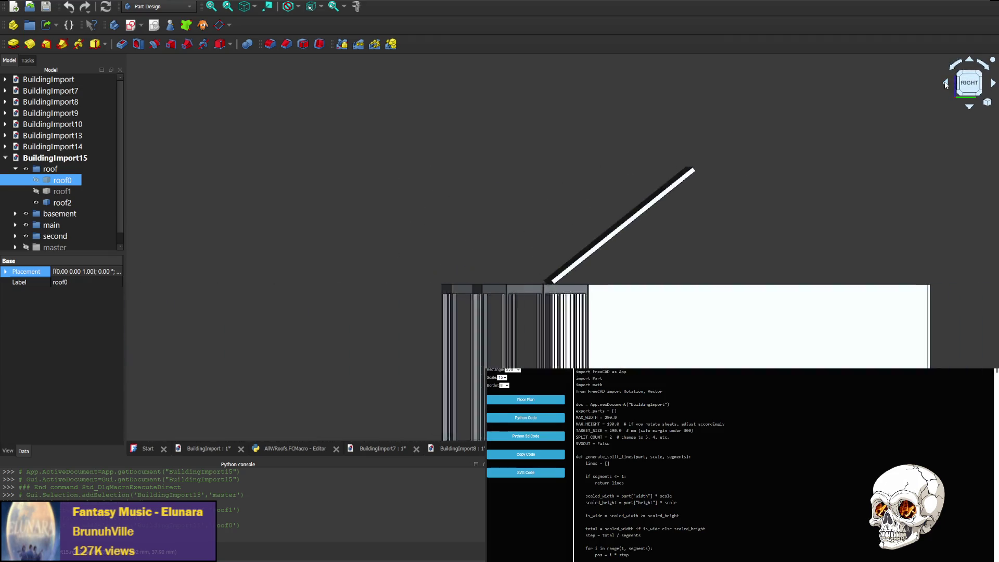
left_click(946, 85)
left_click(946, 85)
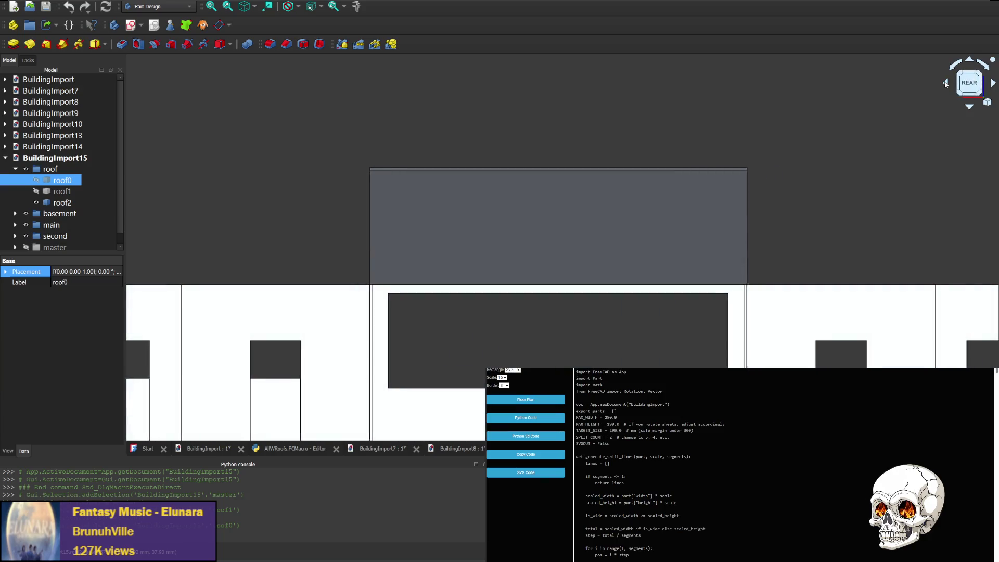
left_click(947, 84)
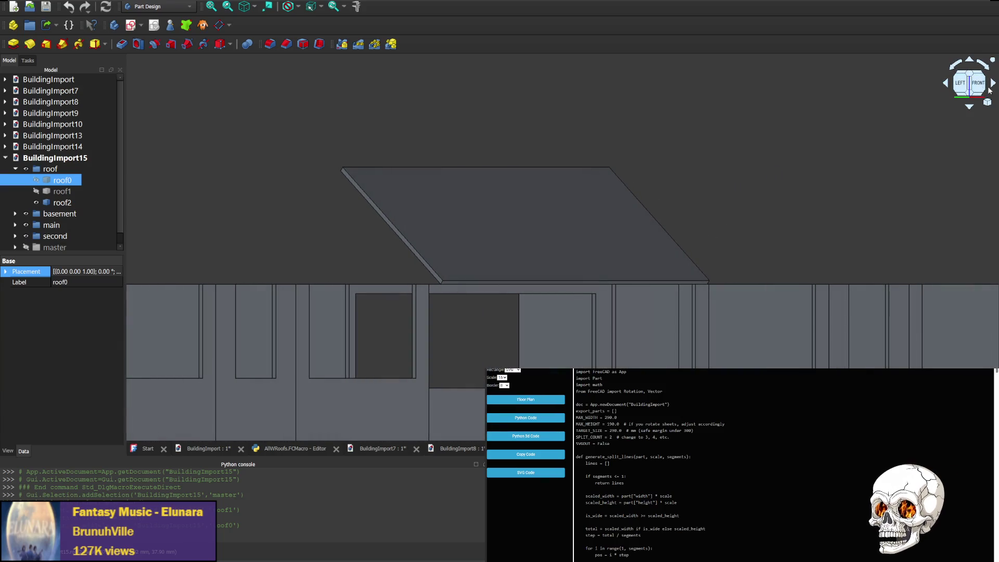
left_click(994, 85)
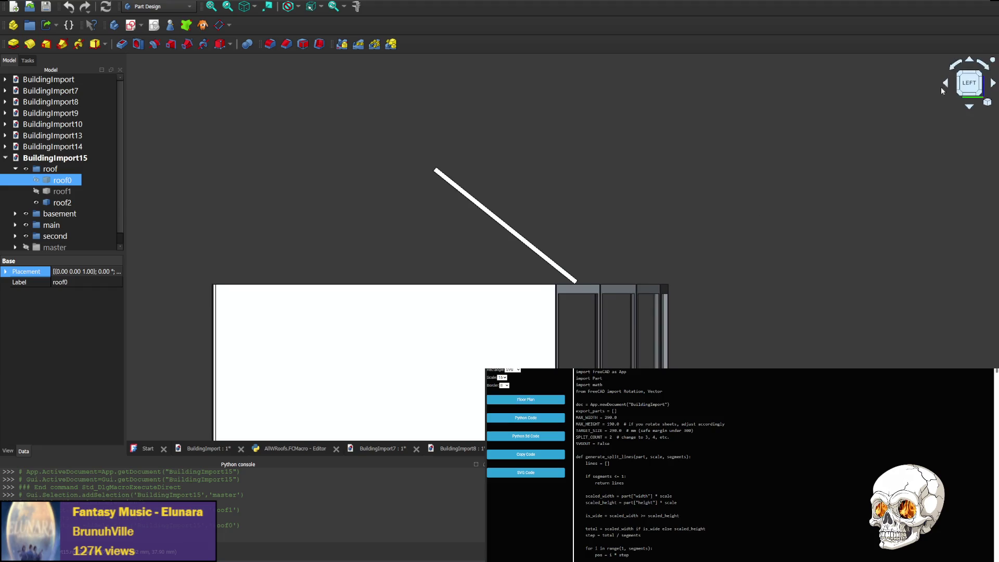
middle_click_drag(841, 199, 606, 209)
middle_click_drag(567, 263, 604, 220)
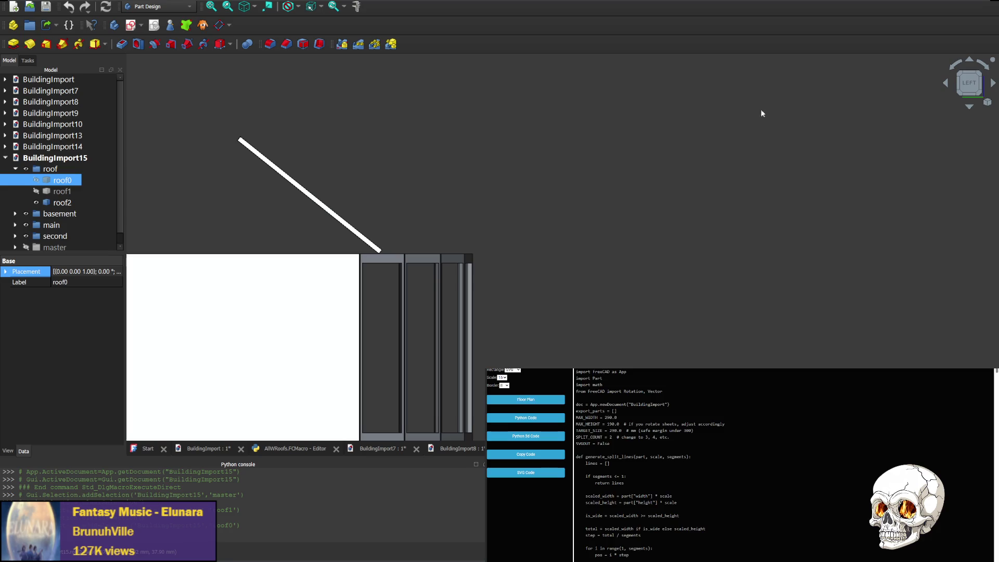
left_click(969, 108)
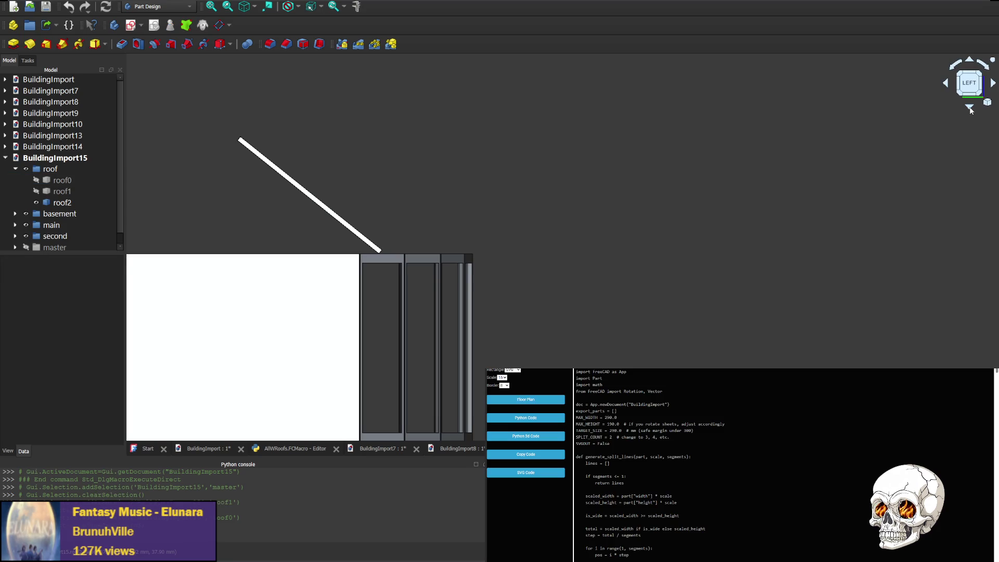
- Pan across the interior walls, lower stairs and upper wall faces
mouse_move(673, 268)
middle_mouse_down()
mouse_move(573, 80)
mouse_move(525, 250)
middle_mouse_up()
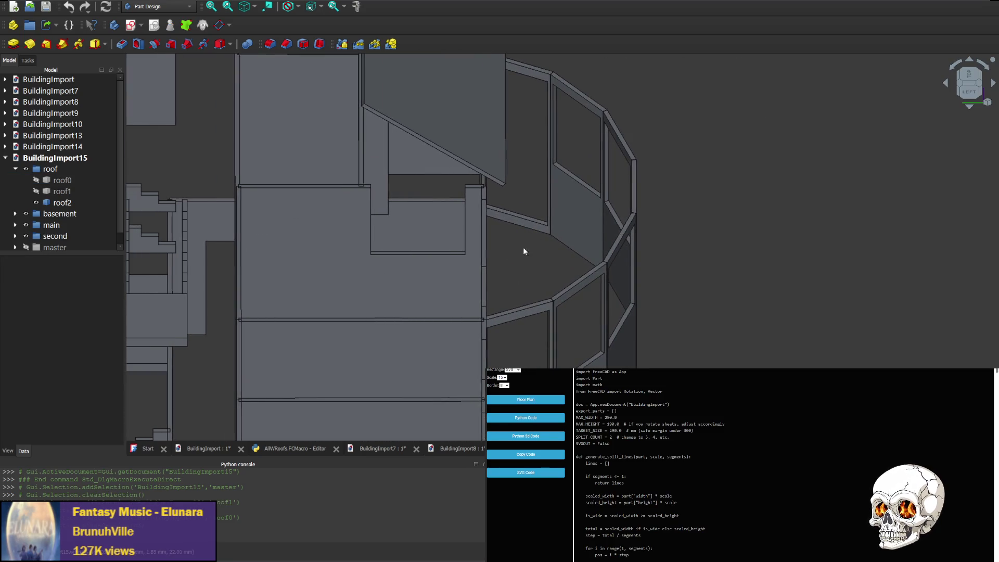
mouse_move(666, 138)
middle_mouse_down()
mouse_move(713, 290)
mouse_move(723, 283)
middle_mouse_up()
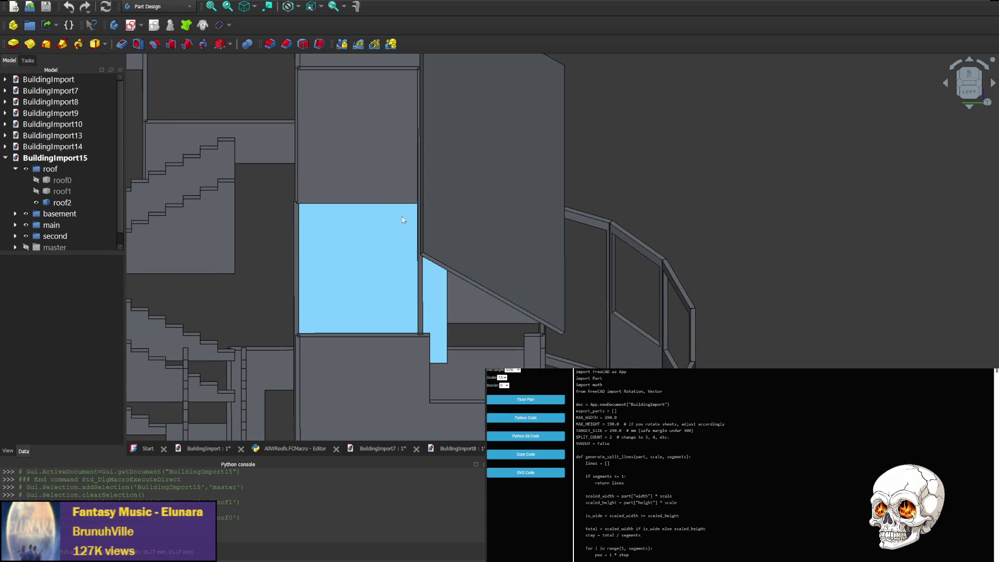
middle_click_drag(393, 221, 599, 228)
mouse_move(546, 321)
middle_mouse_down()
mouse_move(736, 245)
mouse_move(531, 326)
middle_mouse_up()
mouse_move(617, 246)
middle_mouse_down()
mouse_move(580, 286)
mouse_move(559, 335)
middle_mouse_up()
mouse_move(479, 350)
middle_mouse_down()
mouse_move(492, 208)
mouse_move(479, 224)
mouse_move(477, 173)
middle_mouse_up()
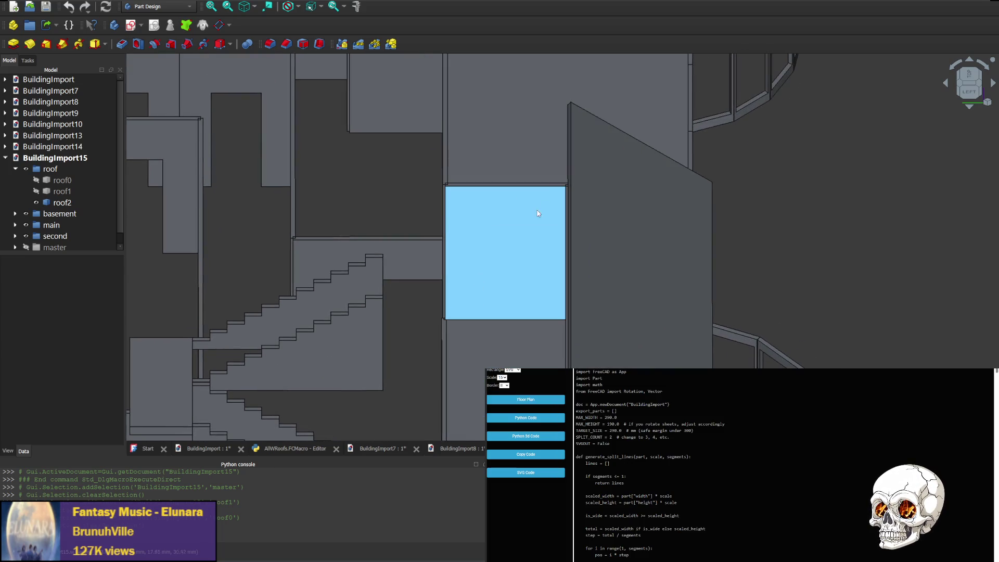
middle_click_drag(526, 250, 526, 116)
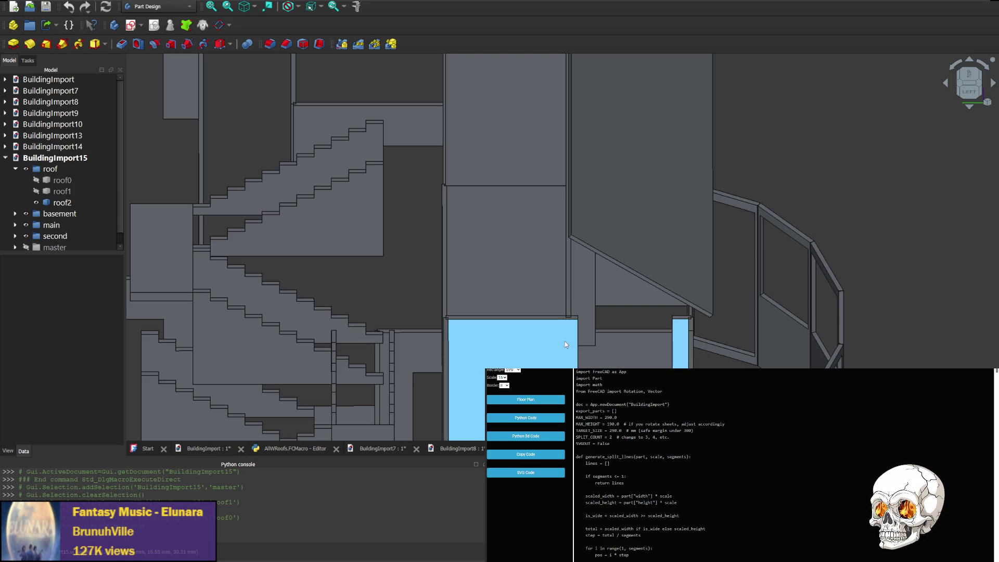
- Follow the stairs over to the L-shaped wall and the upper face beside them
mouse_move(470, 231)
middle_mouse_down()
mouse_move(502, 326)
mouse_move(518, 255)
middle_mouse_up()
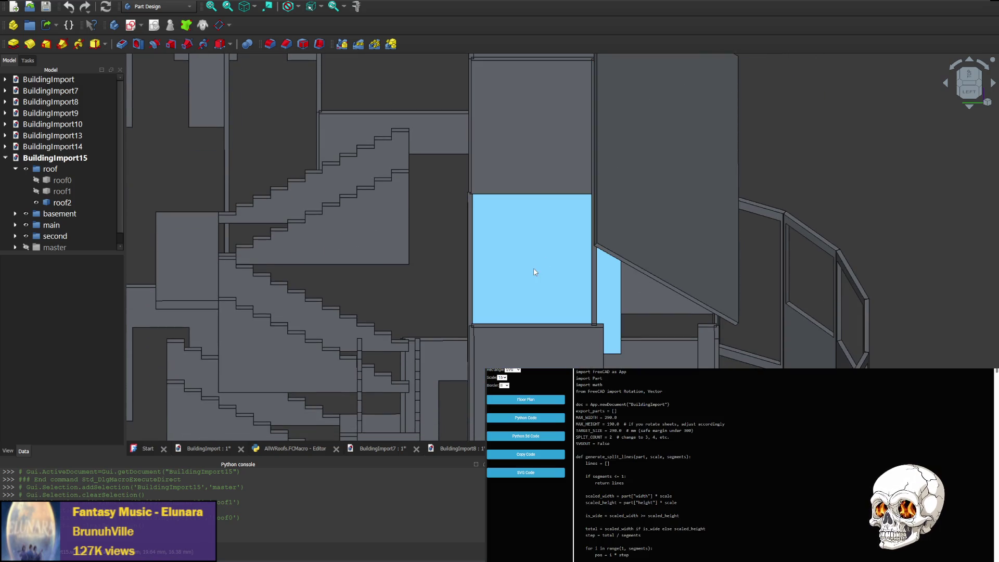
mouse_move(599, 308)
middle_mouse_down()
mouse_move(625, 289)
mouse_move(572, 257)
middle_mouse_up()
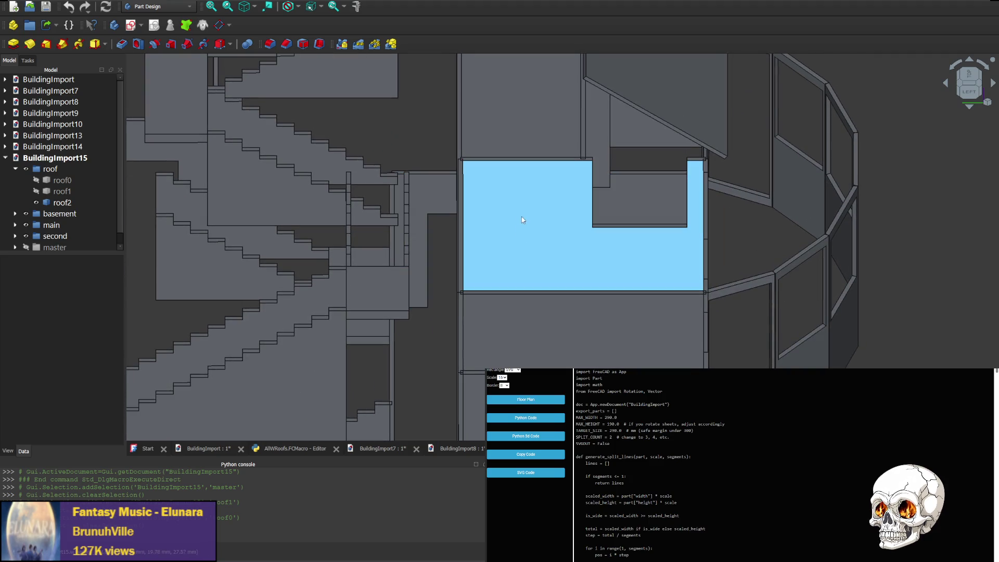
middle_click_drag(521, 221, 497, 395)
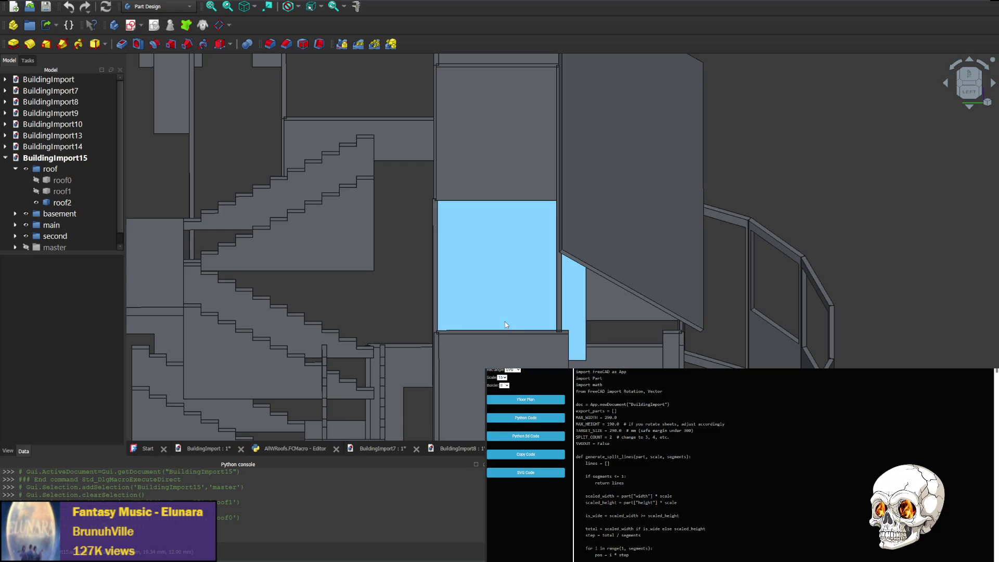
mouse_move(501, 352)
middle_mouse_down()
mouse_move(497, 206)
mouse_move(493, 264)
middle_mouse_up()
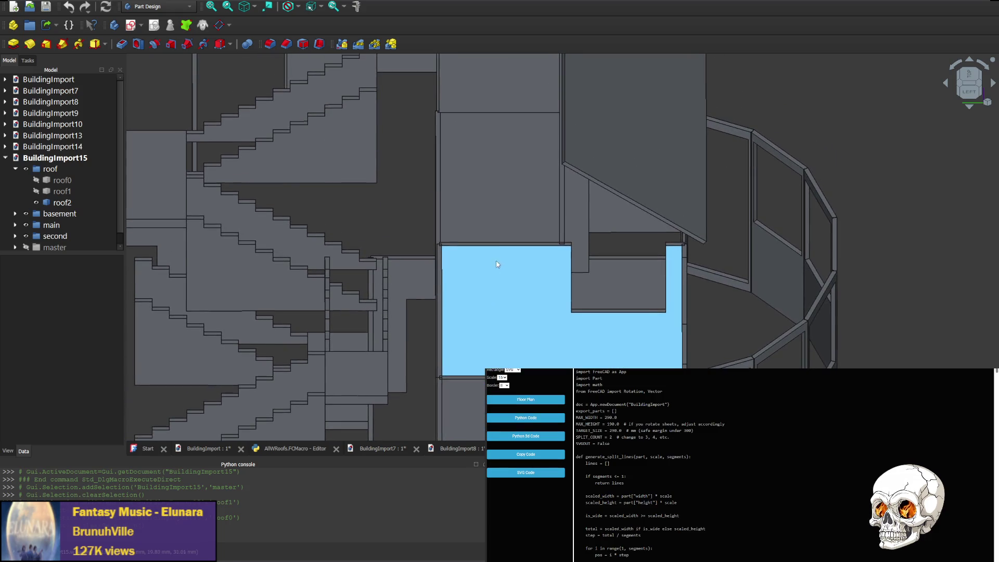
middle_click_drag(476, 156, 563, 290)
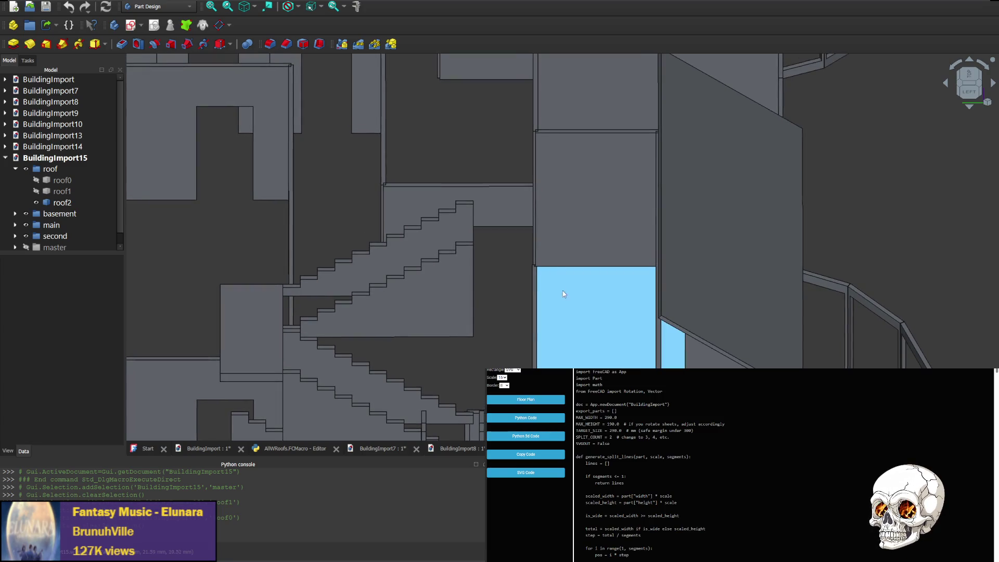
mouse_move(576, 183)
middle_mouse_down()
mouse_move(578, 260)
mouse_move(604, 199)
mouse_move(598, 272)
middle_mouse_up()
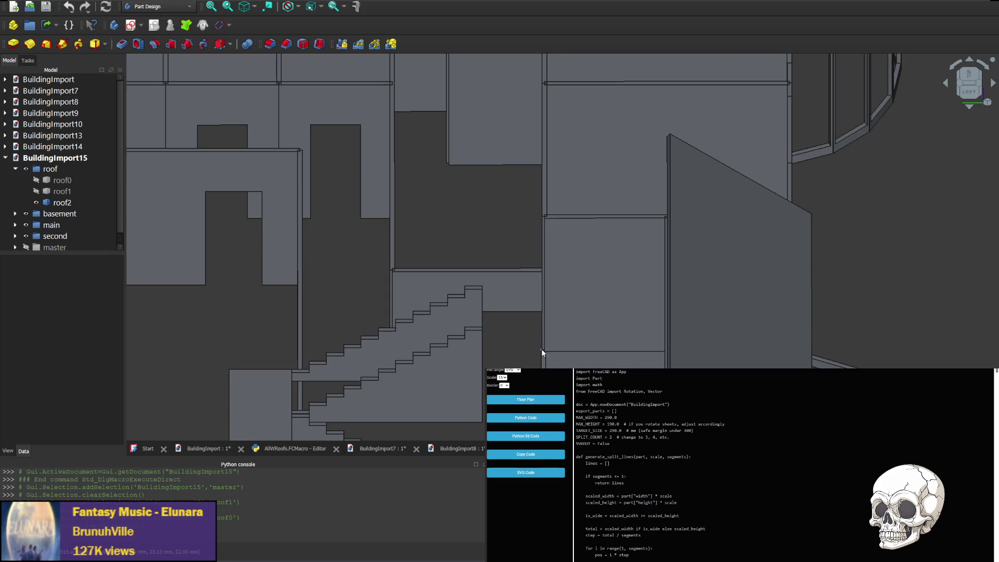
middle_click_drag(544, 365, 546, 320)
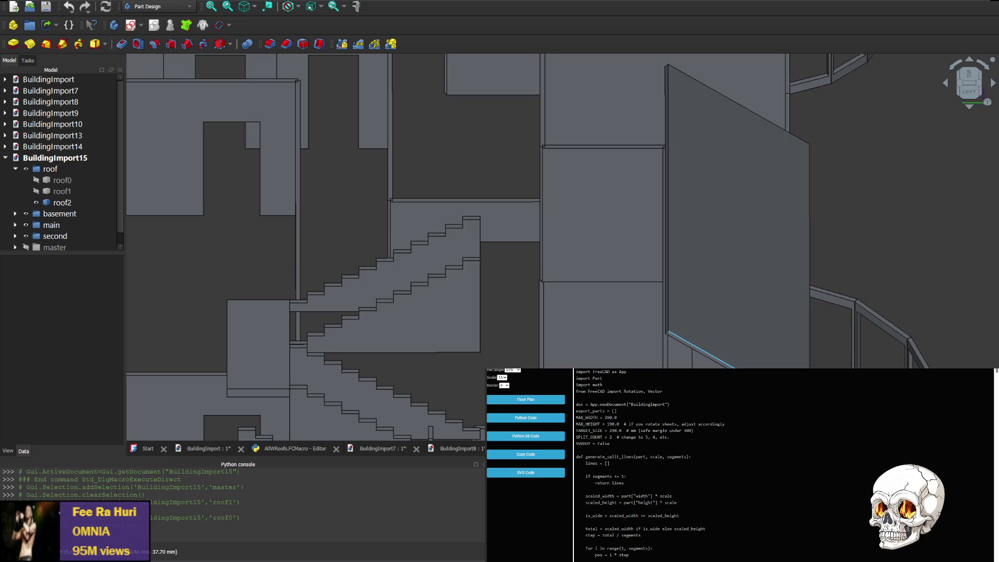
- Zoom, pan and rotate to an oblique rear-left view, then switch to floors.js in WebStorm
scroll(633, 278, "down", 3)
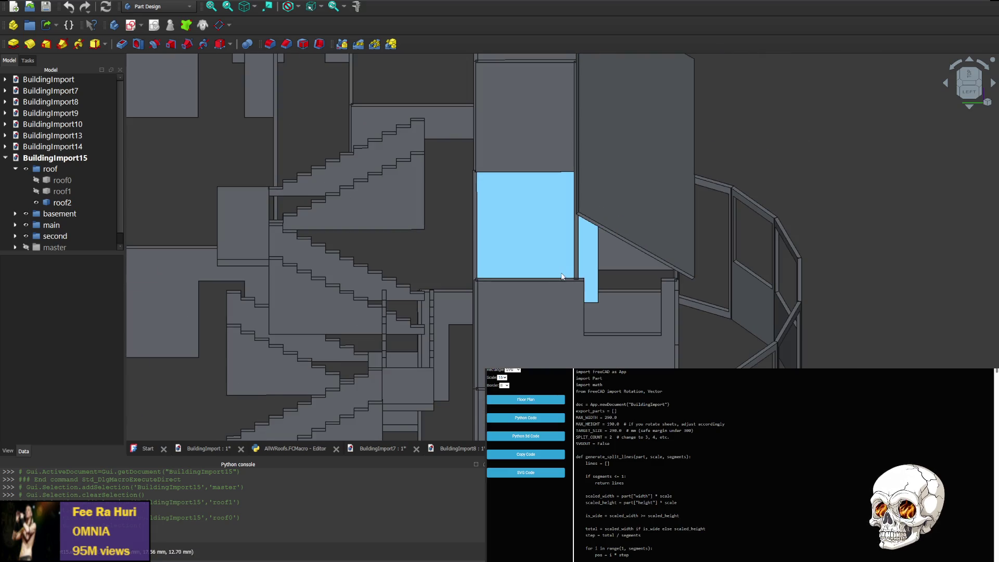
middle_click_drag(562, 276, 466, 347)
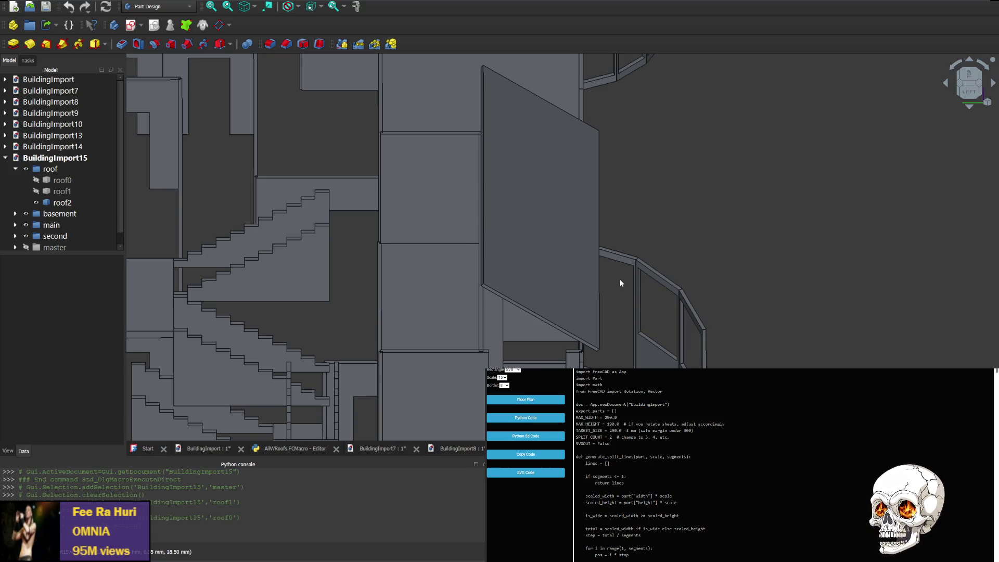
scroll(583, 281, "up", 3)
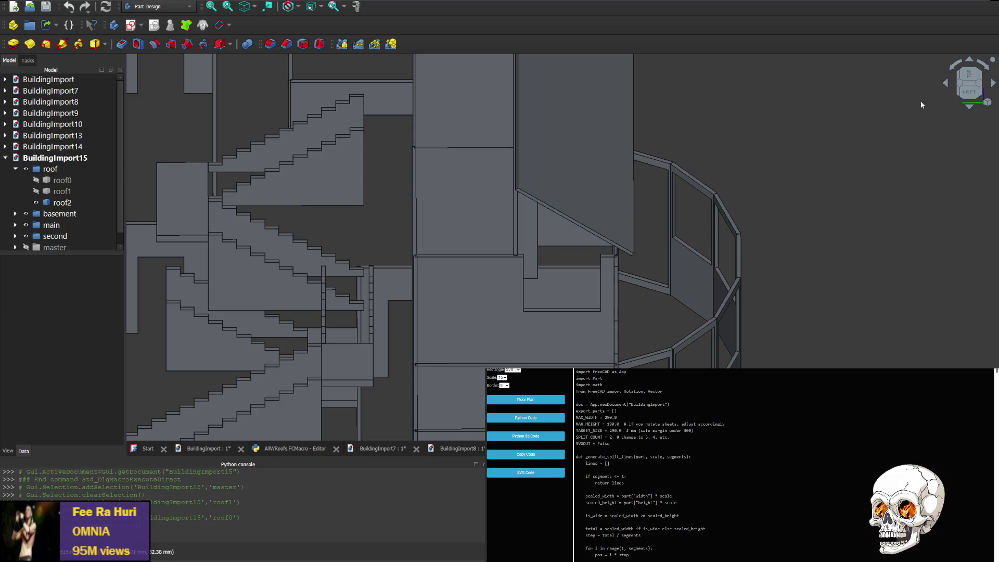
left_click(949, 87)
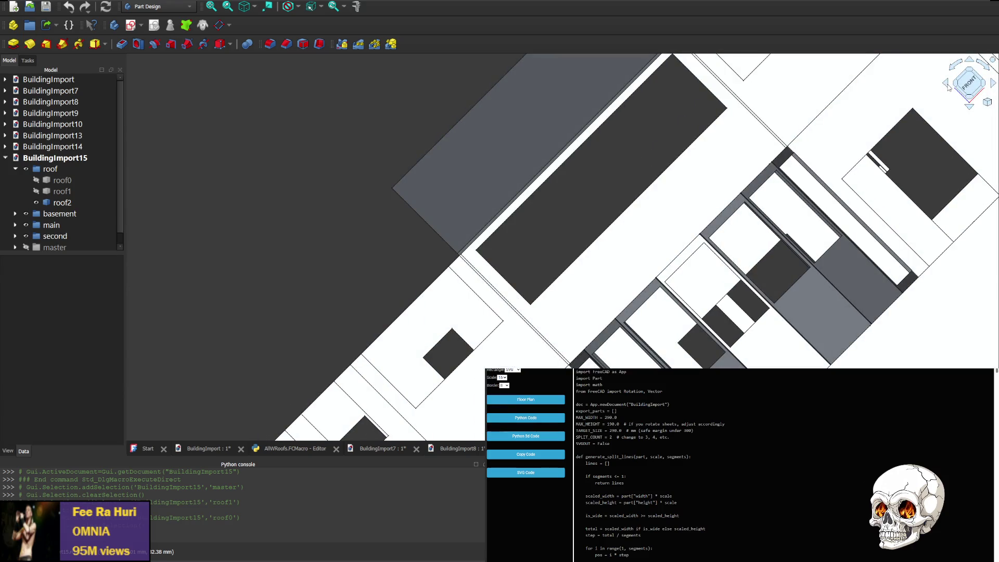
left_click(993, 84)
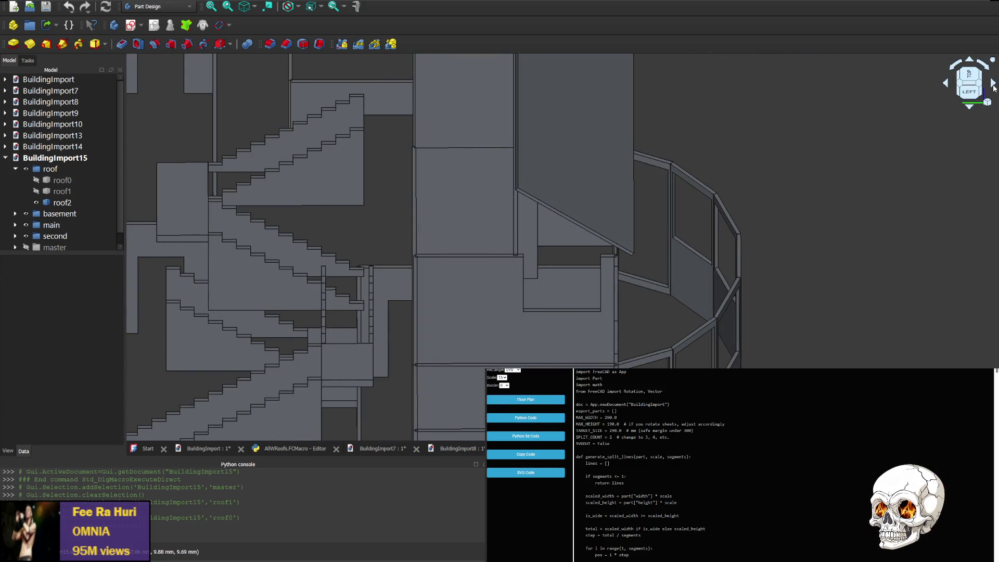
left_click(994, 86)
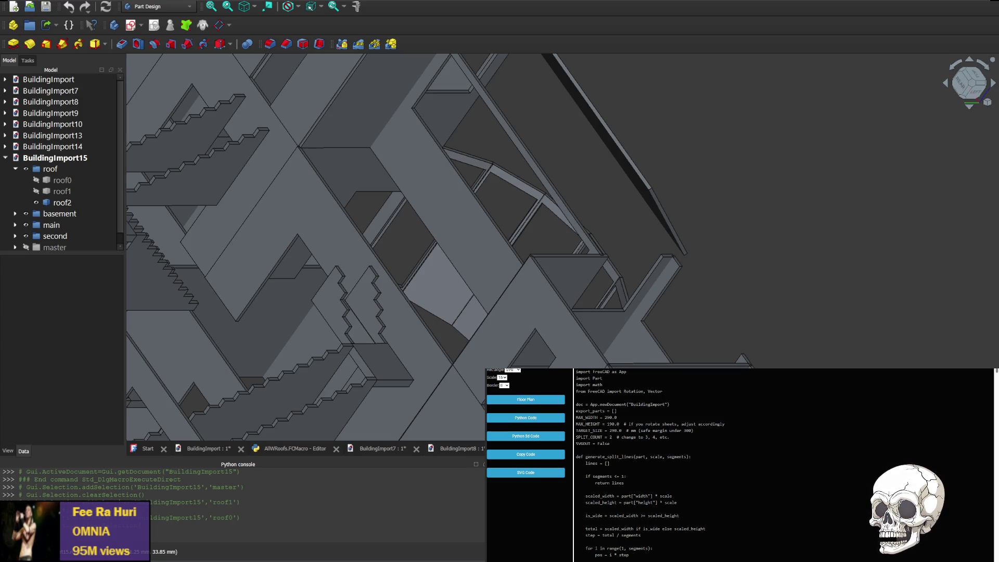
key("alt+Tab")
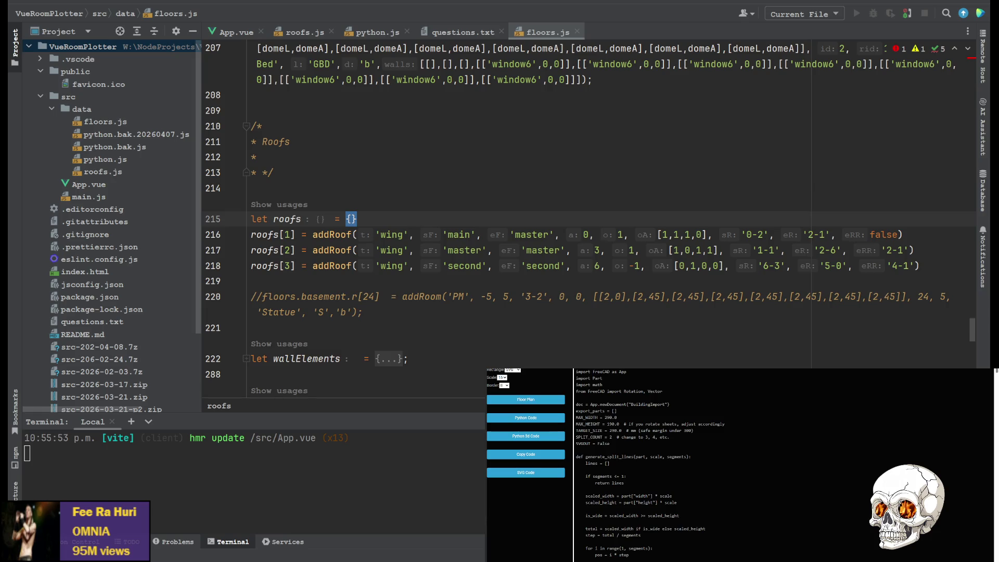
- Swap roofs[3] to start room '5-0' and end room '6-3', regenerate the Python code, return to FreeCAD
left_click_drag(825, 266, 843, 266)
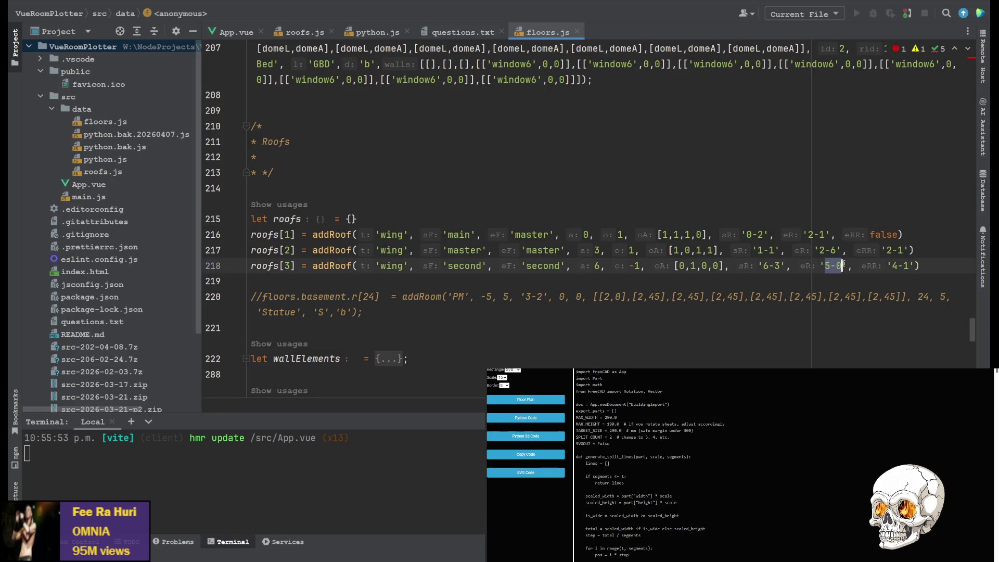
key("BackSpace")
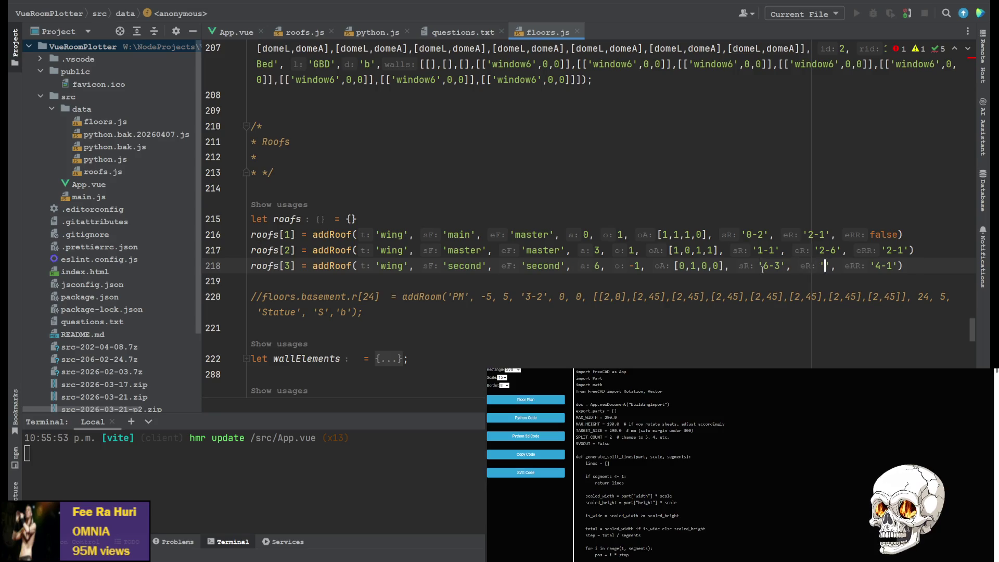
left_click_drag(764, 266, 827, 266)
left_click(768, 266)
type("5-0")
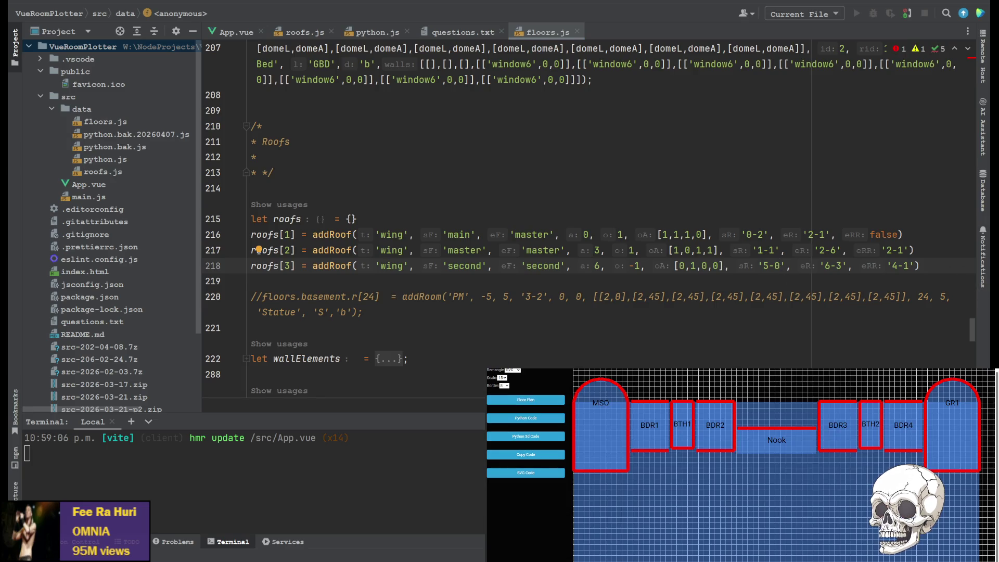
left_click(529, 441)
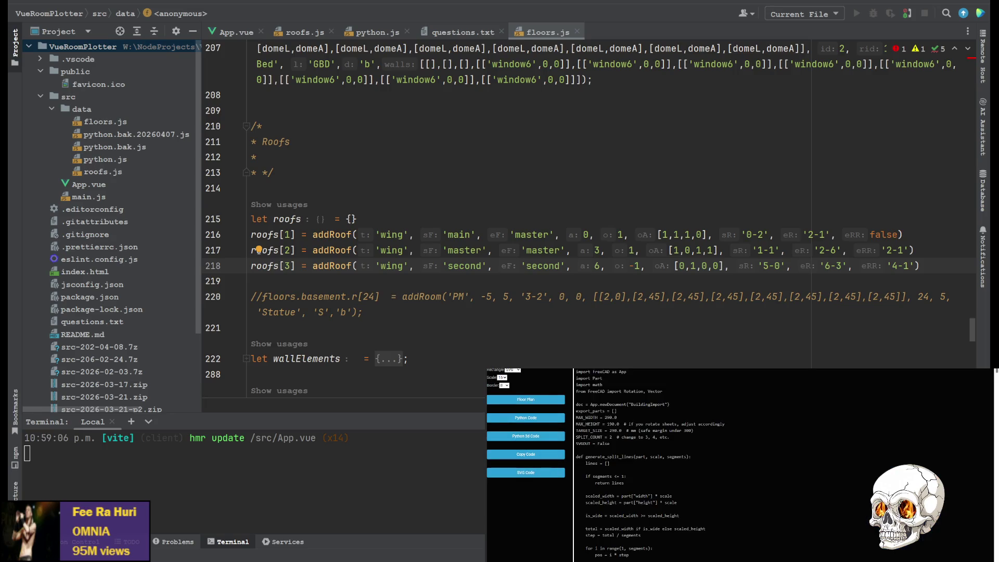
key("alt+Tab")
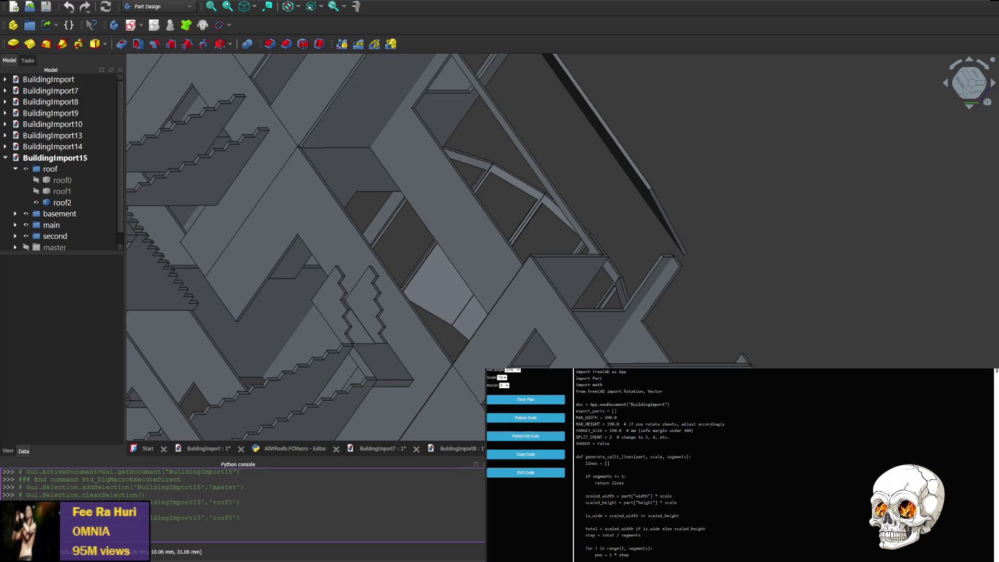
- Close BuildingImport15, then paste the new code into the AllWRoofs macro and run it
key("ctrl+w")
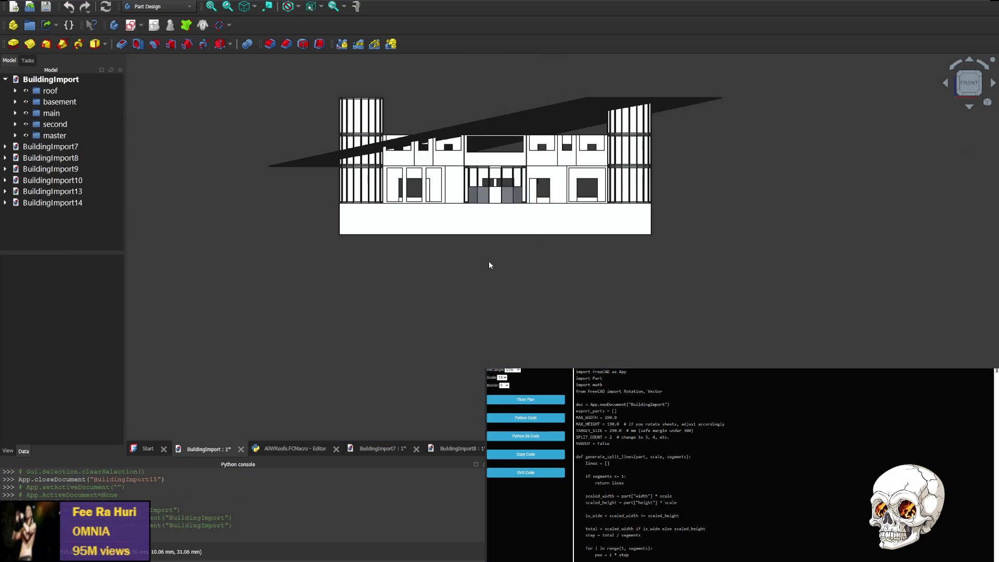
left_click(302, 450)
key("ctrl+a")
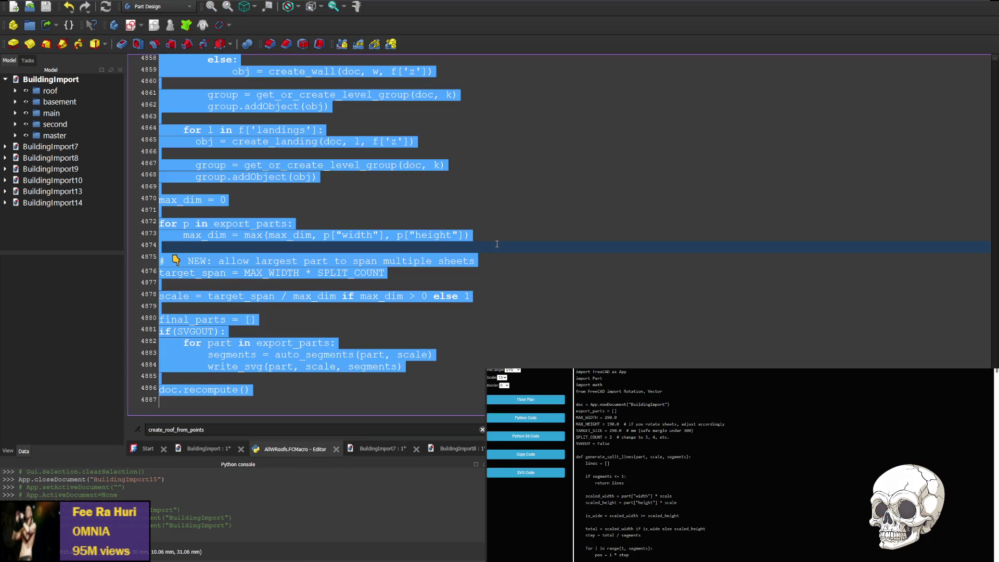
key("ctrl+v")
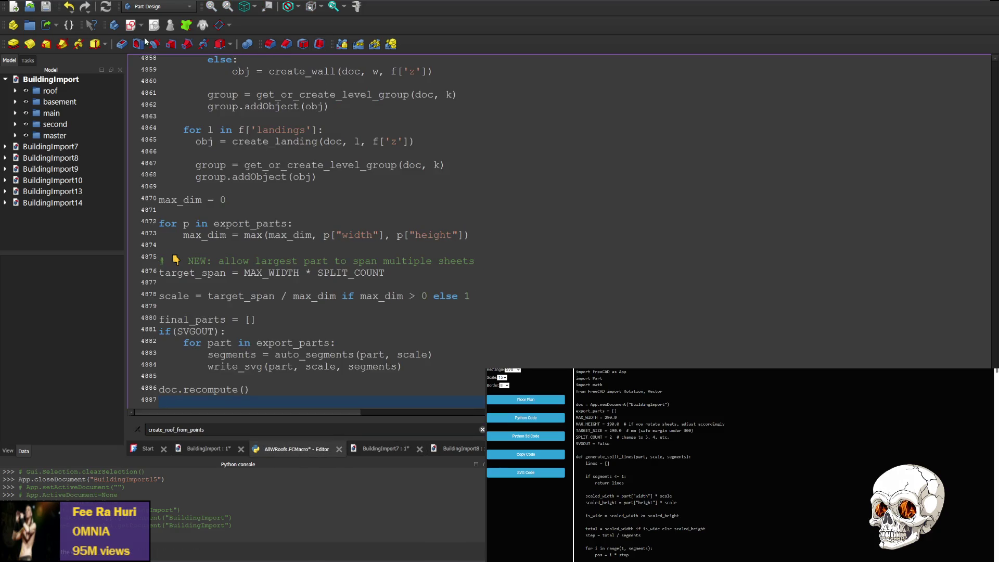
key("ctrl+F6")
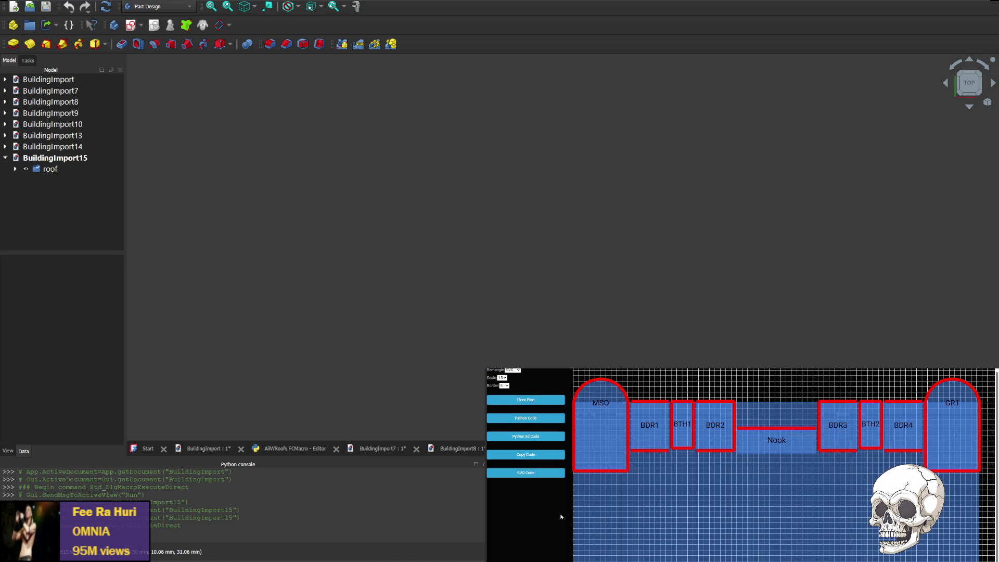
- Rerun AllWRoofs with the latest Python 3d code to produce BuildingImport16, then return to floors.js
left_click(532, 439)
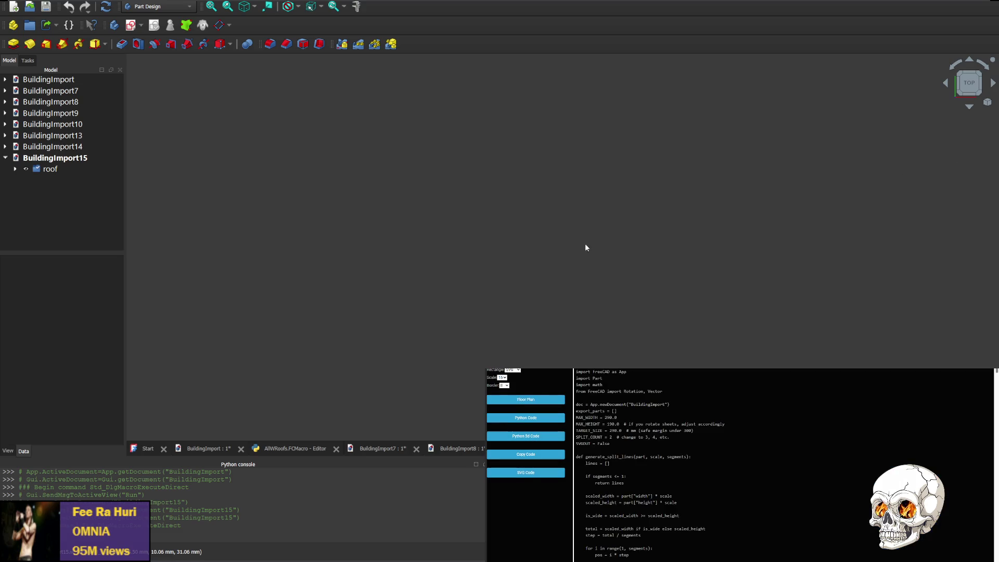
left_click(294, 449)
key("ctrl+a")
key("ctrl+v")
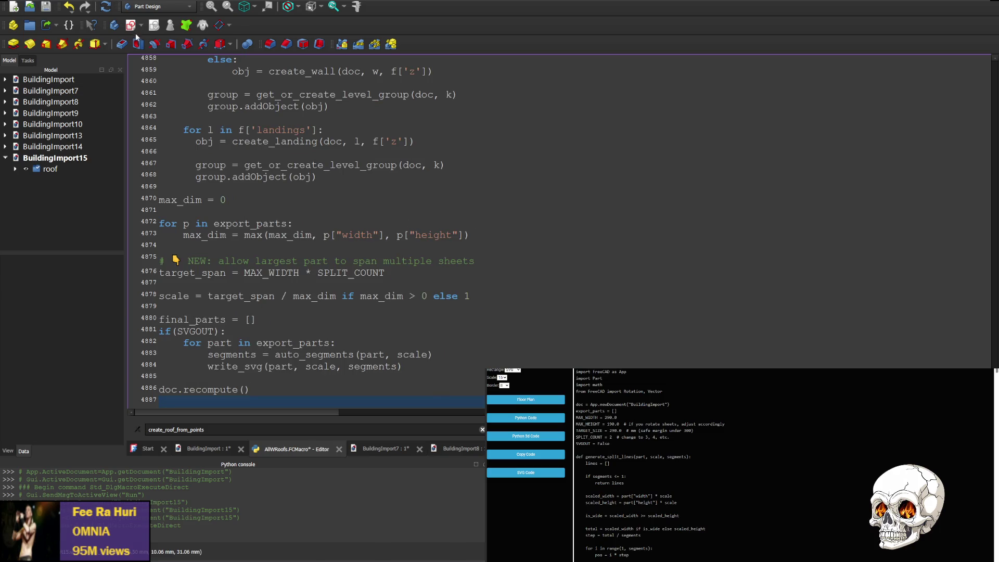
key("ctrl+F6")
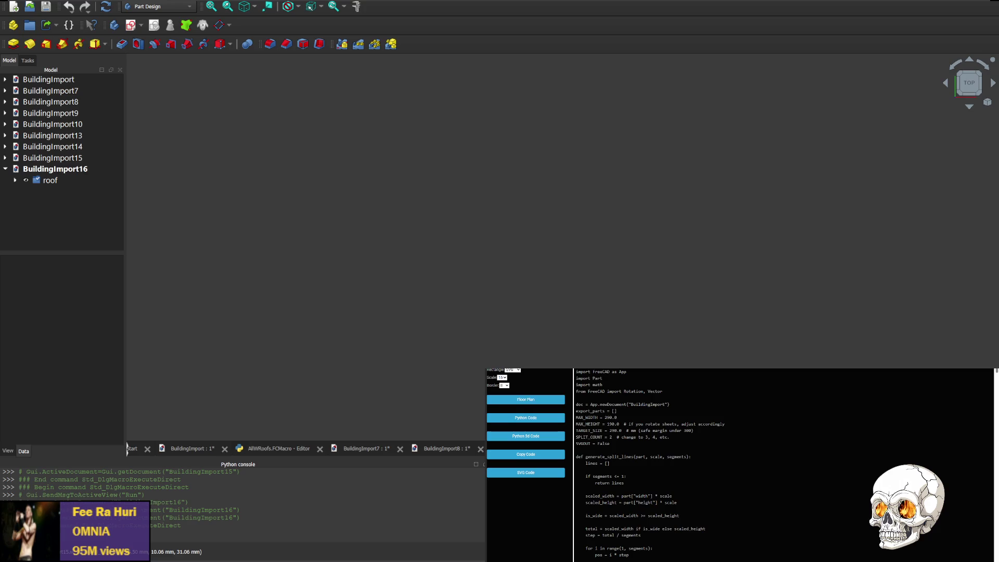
key("alt+Tab")
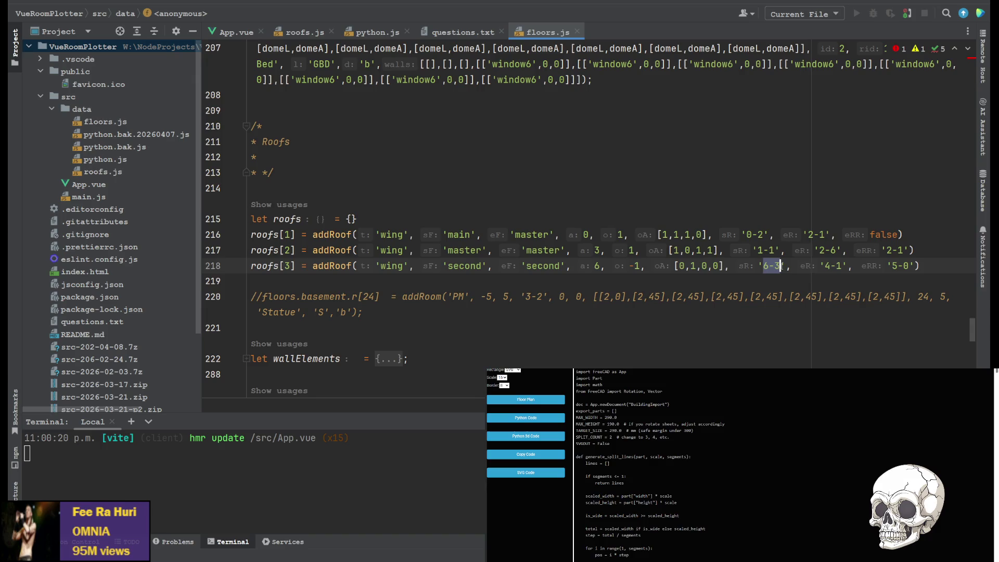
- Swap roof 3's rooms on line 218 so sR is '4-1' and eR is '6-3'
key("BackSpace")
left_click_drag(809, 266, 827, 266)
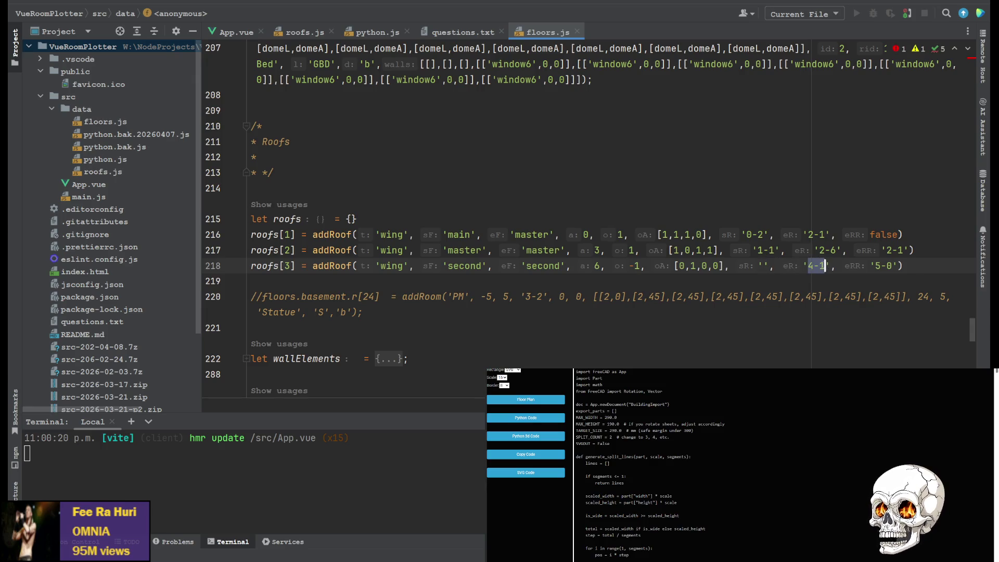
left_click_drag(765, 266, 765, 266)
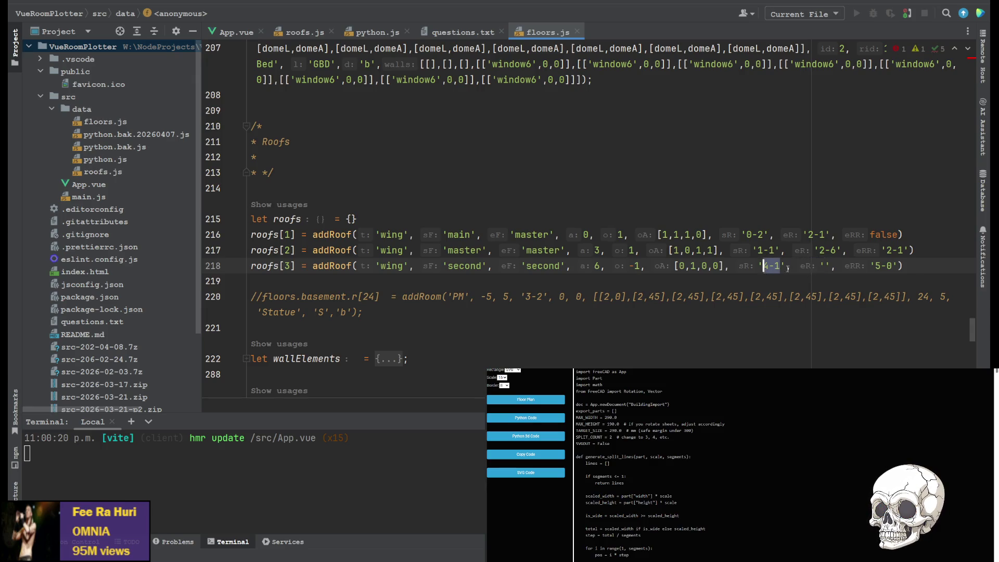
left_click(829, 266)
type("6-3")
left_click(779, 297)
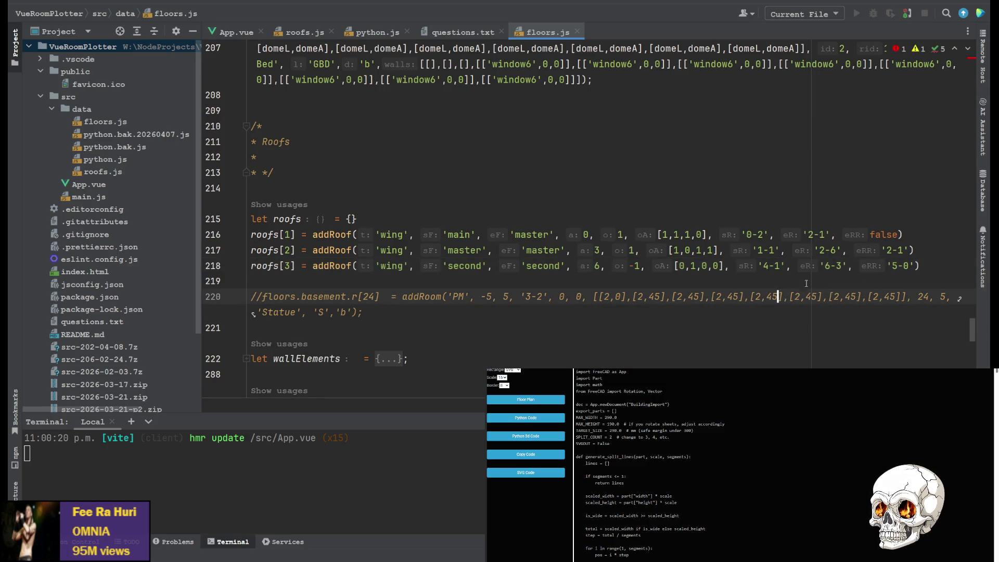
- Copy the regenerated Python 3d code and go back to FreeCAD
left_click(525, 436)
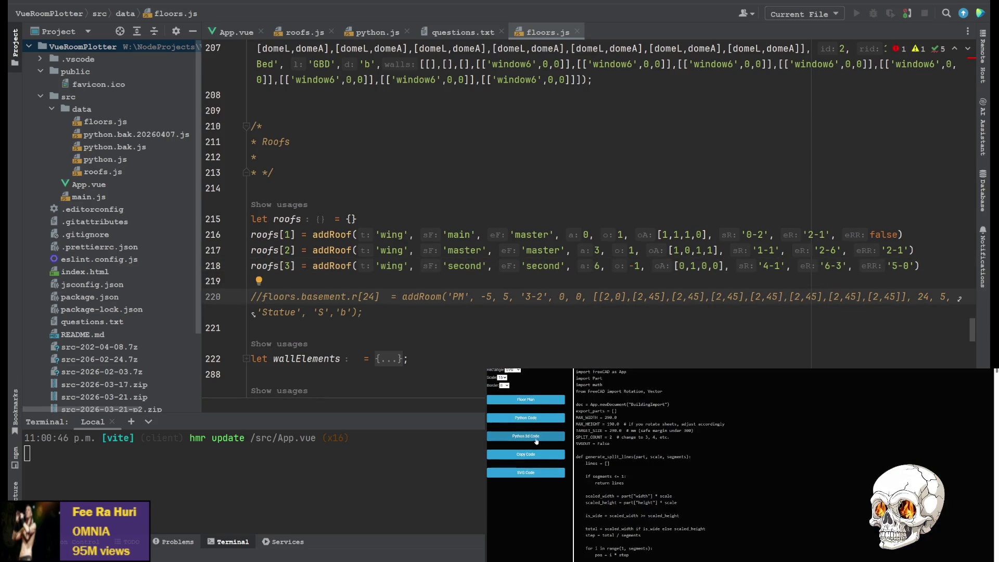
left_click(530, 455)
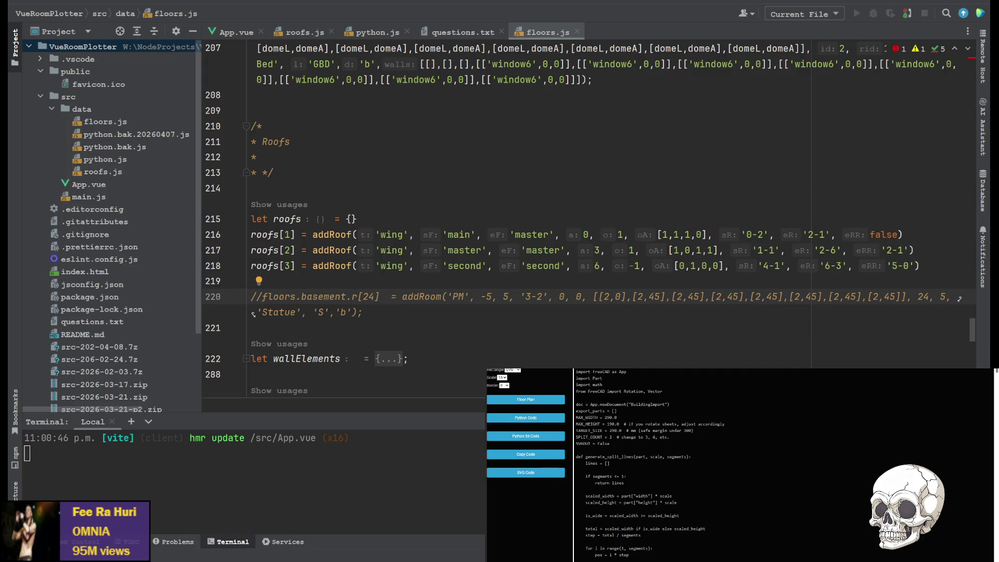
key("alt+Tab")
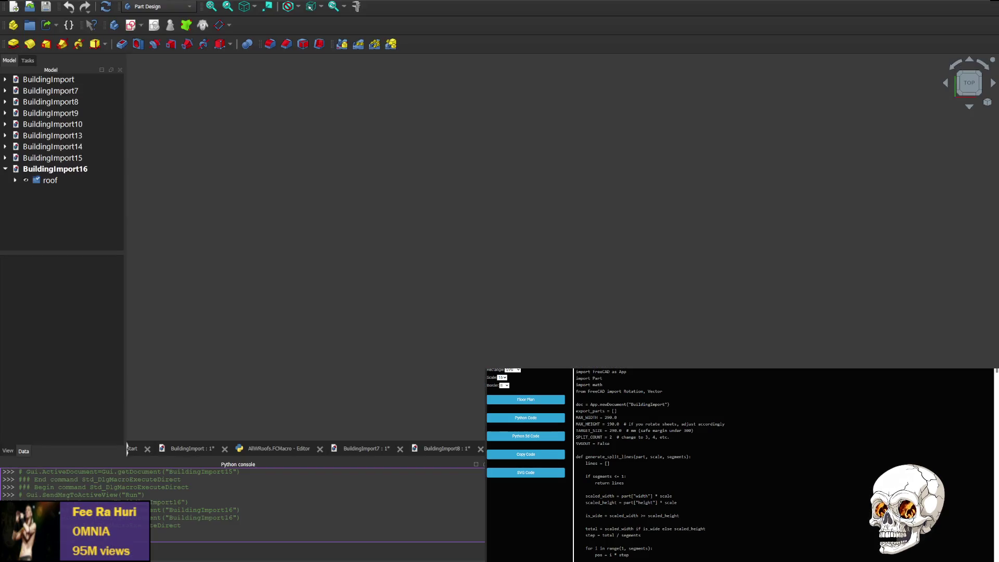
- Paste the new code into the roofs macro and run it to build BuildingImport17
left_click(284, 449)
key("ctrl+a")
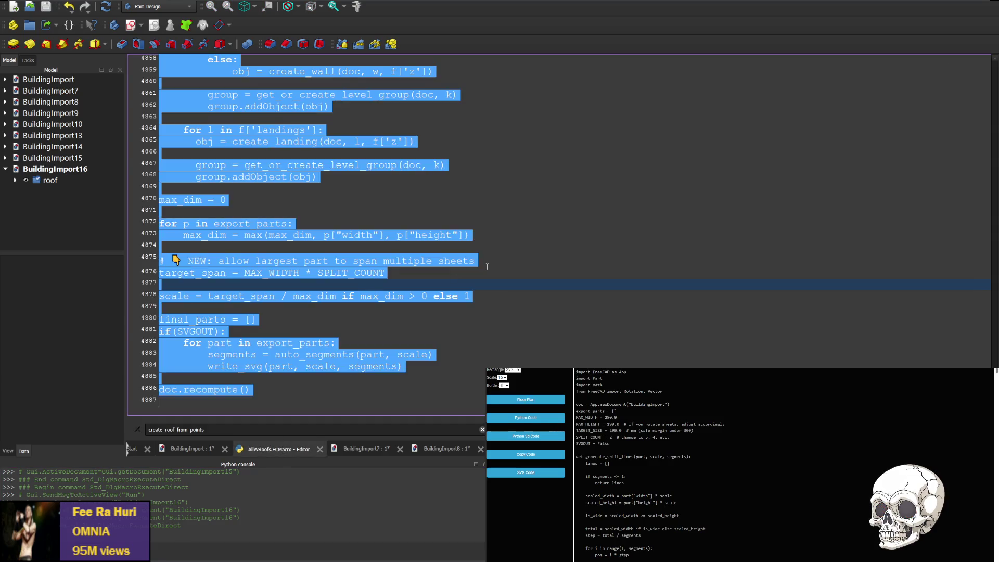
key("ctrl+v")
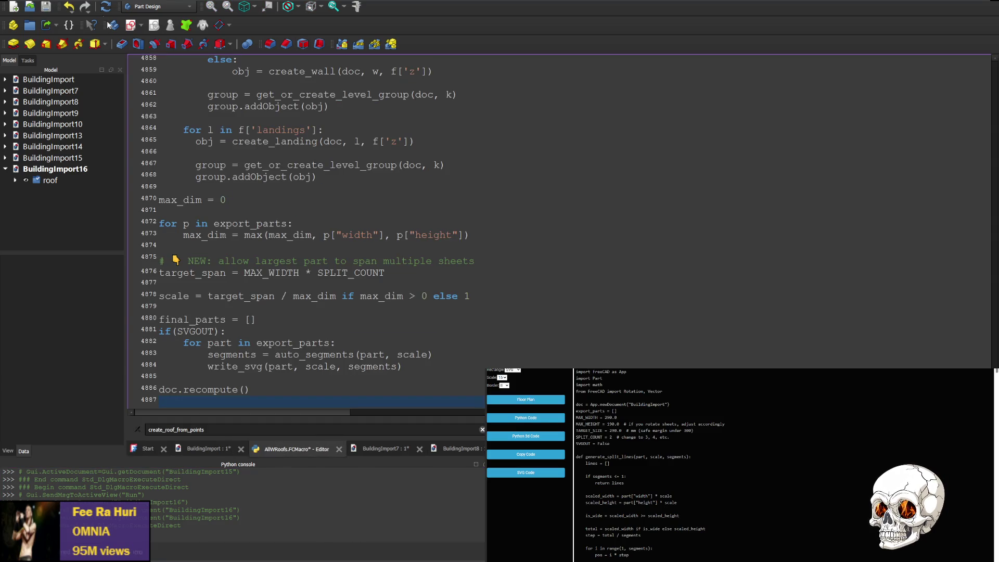
key("ctrl+F6")
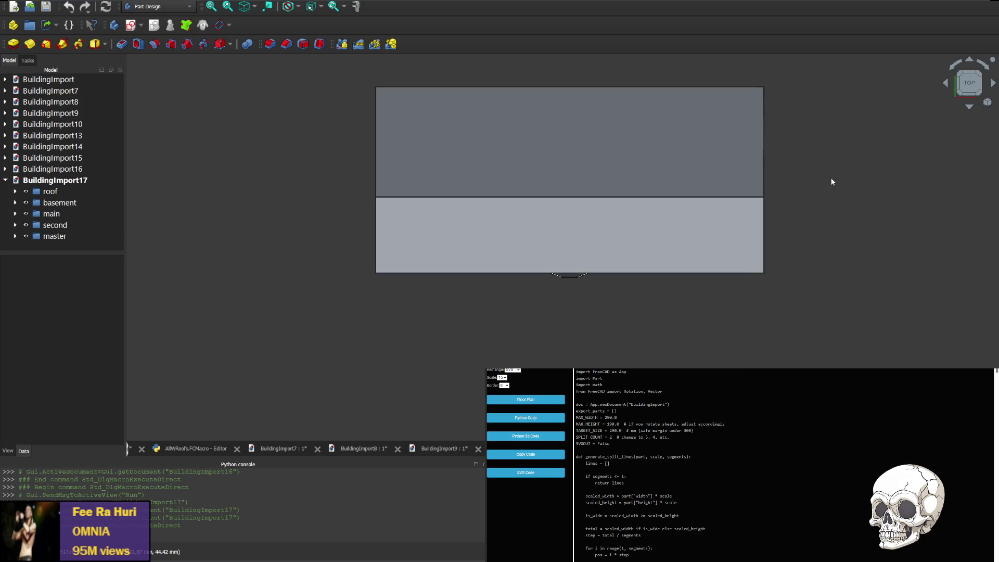
- Expand the roof group, hide roof0 and roof1, and view the model from the right
scroll(523, 208, "up", 2)
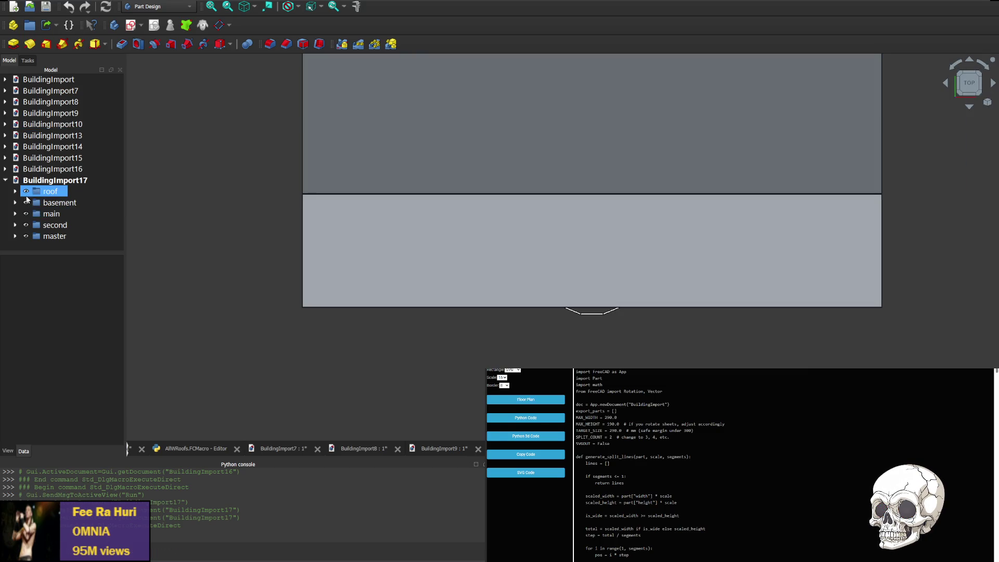
left_click(15, 192)
left_click(36, 203)
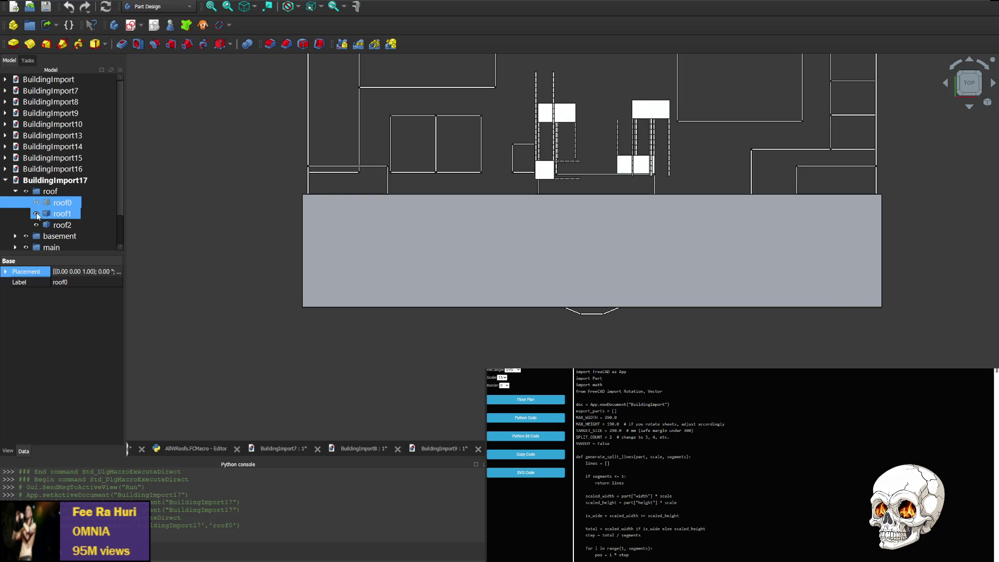
left_click(37, 215)
scroll(589, 242, "up", 2)
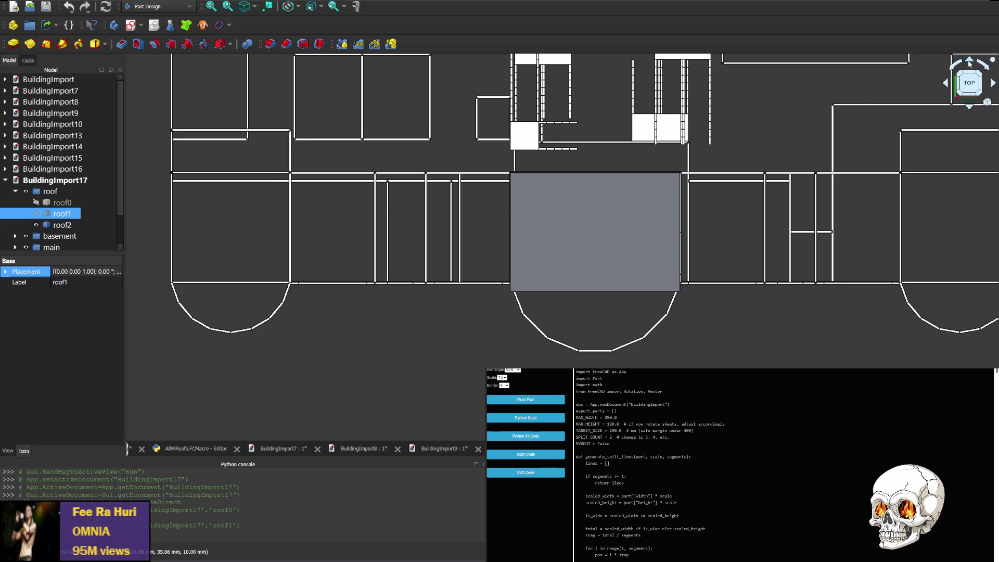
key("space")
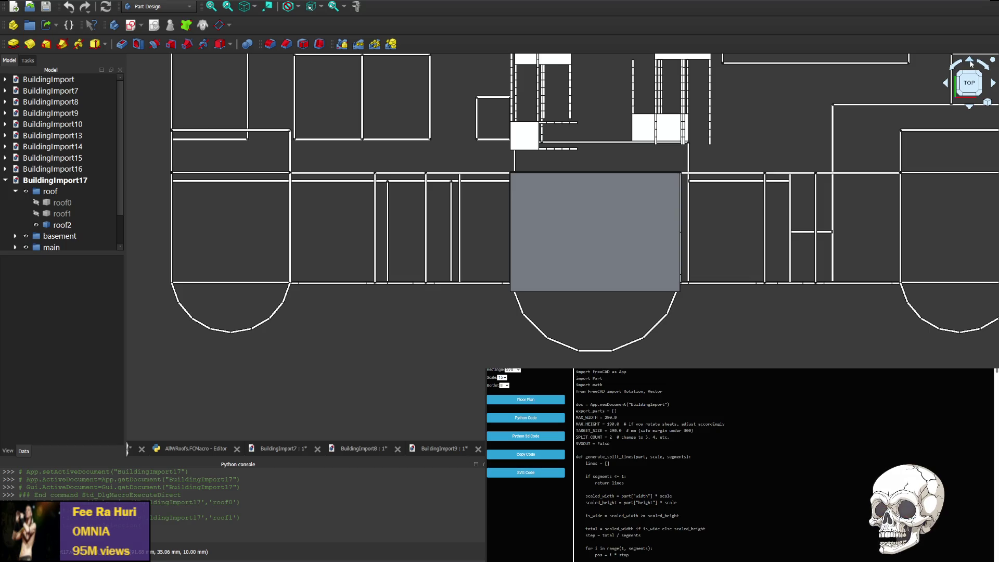
left_click(971, 65)
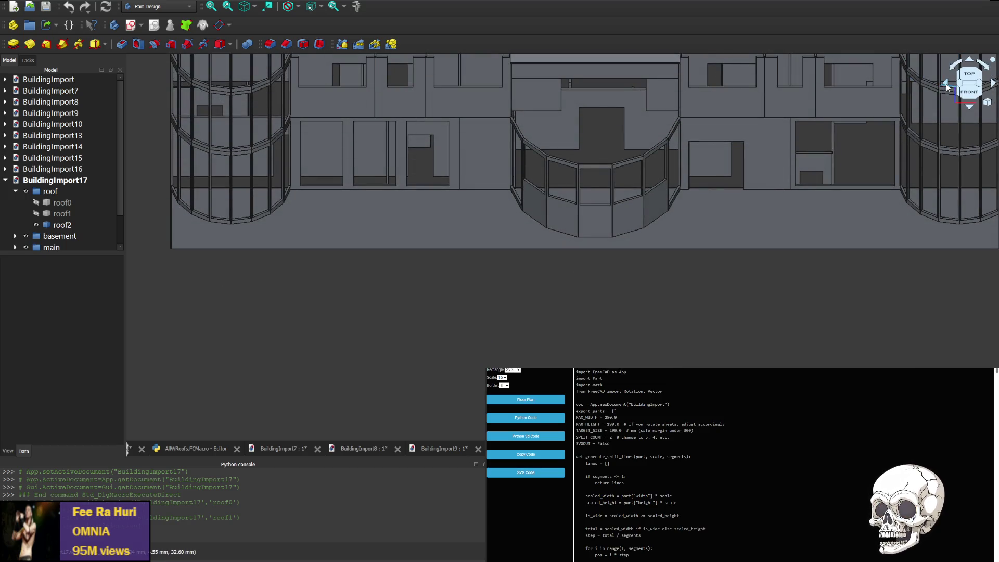
left_click(944, 86)
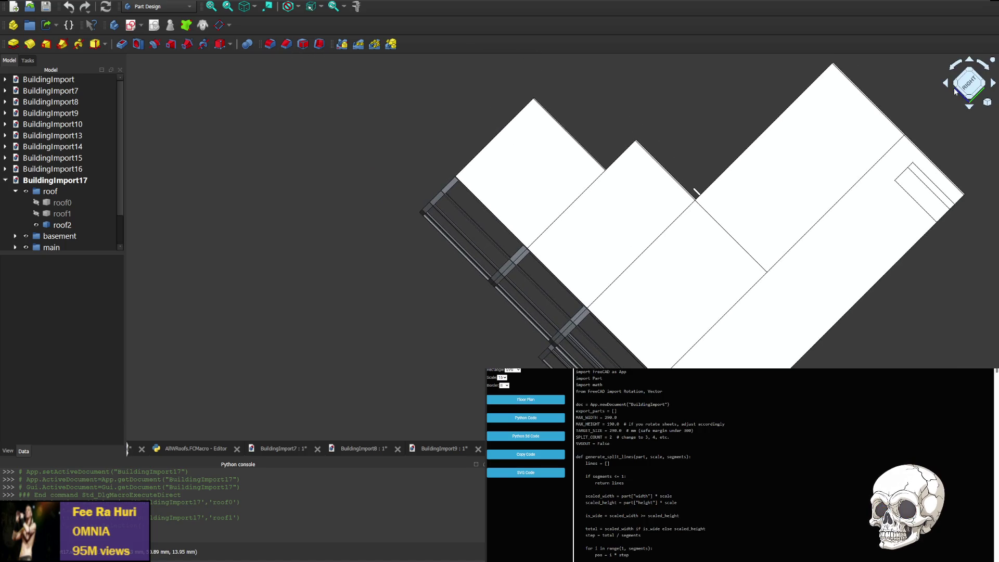
left_click(960, 91)
- Hide roof1 and the master floor, then frame roof2's sloped slab from a top-right angle
left_click(45, 212)
key("space")
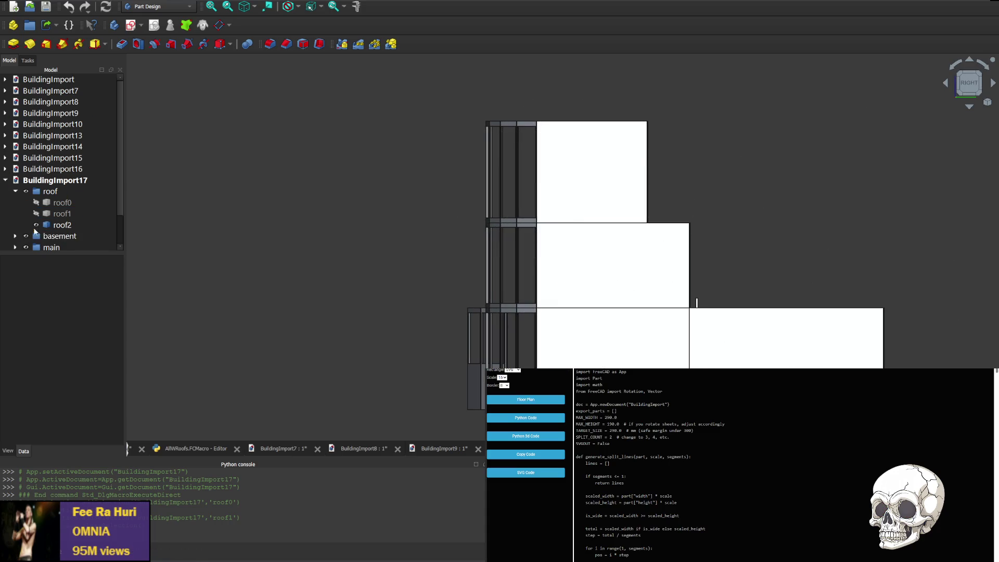
scroll(42, 224, "down", 1)
left_click(36, 236)
left_click(31, 237)
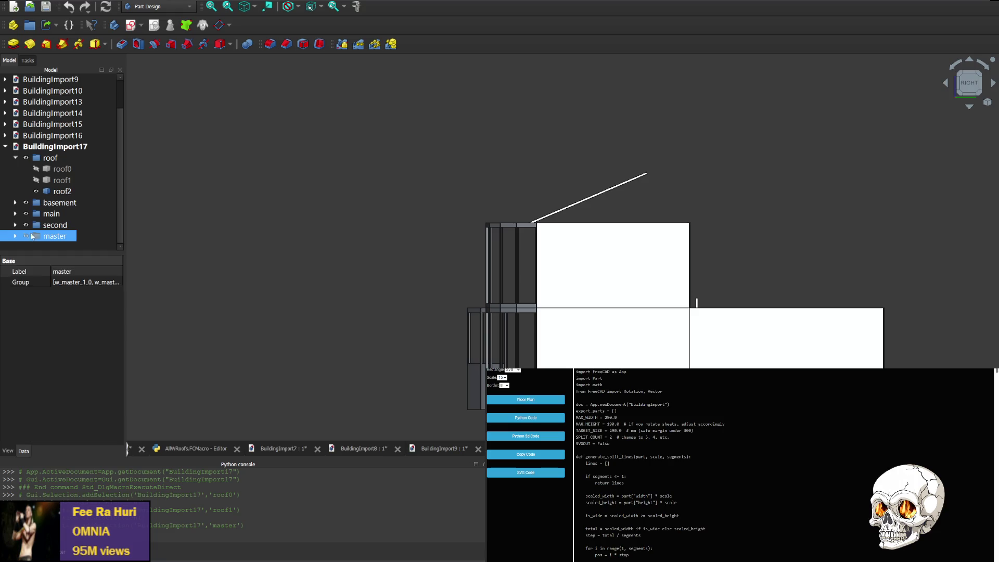
middle_click_drag(613, 136, 647, 270)
scroll(689, 338, "up", 5)
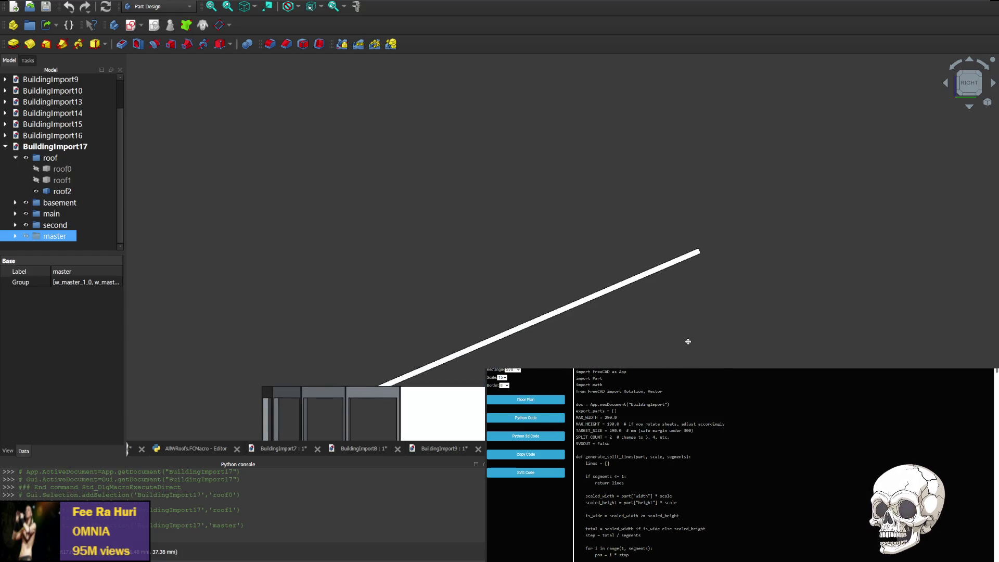
middle_click_drag(688, 341, 521, 223)
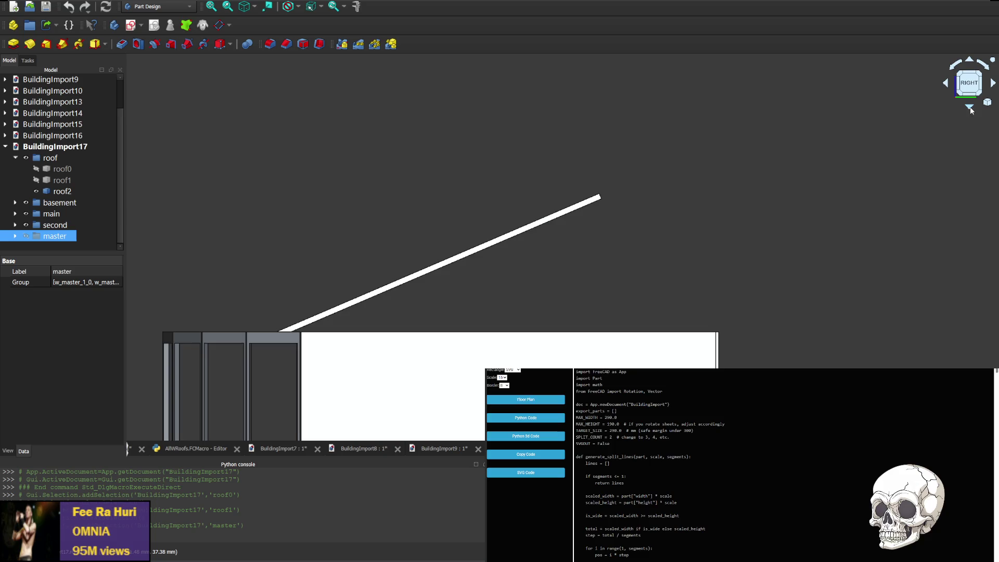
left_click(970, 107)
left_click(970, 109)
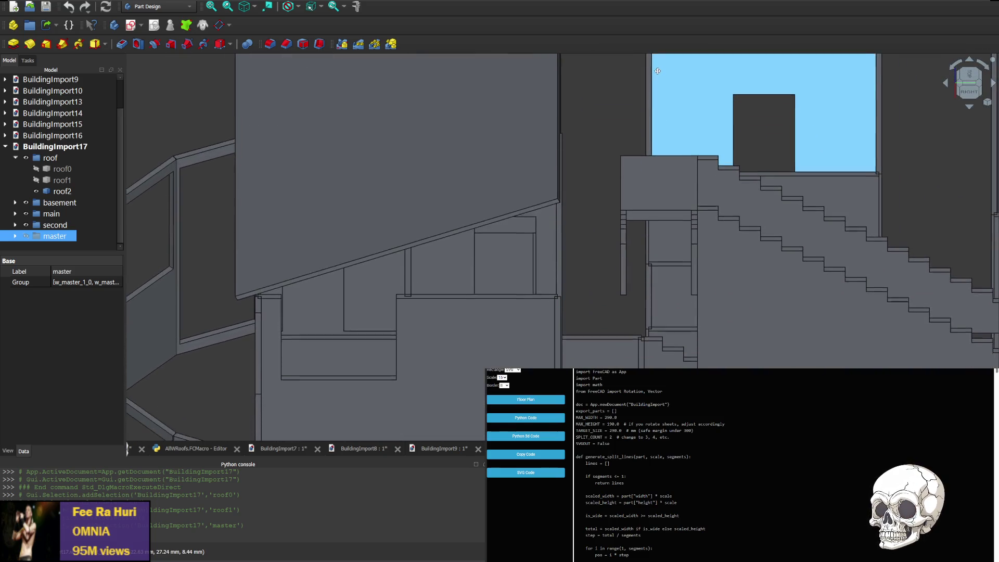
- Pan across the lower walls and windows beneath the roof, then return to floors.js
mouse_move(546, 252)
middle_mouse_down()
mouse_move(552, 226)
mouse_move(573, 223)
mouse_move(573, 172)
mouse_move(598, 161)
mouse_move(640, 242)
middle_mouse_up()
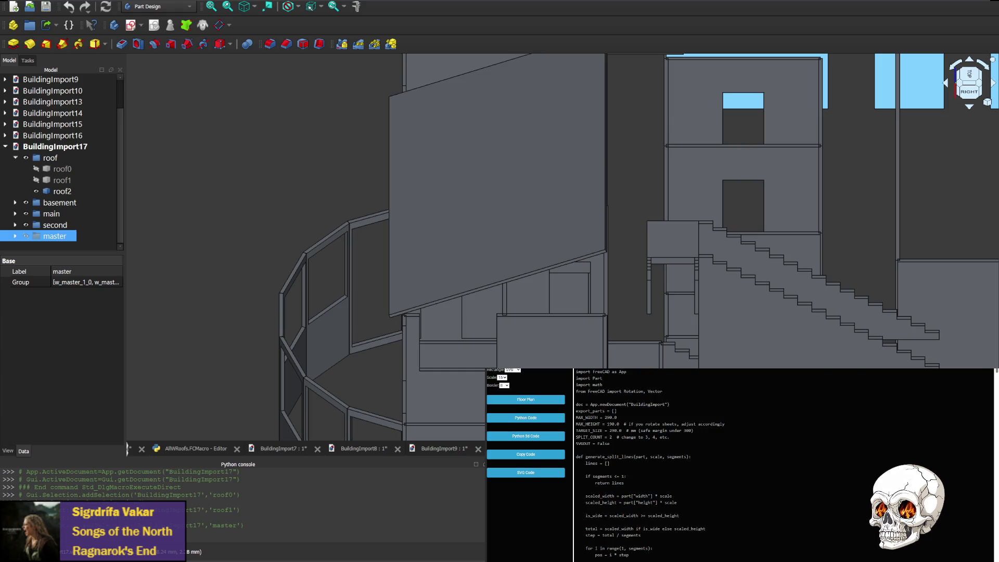
key("alt+Tab")
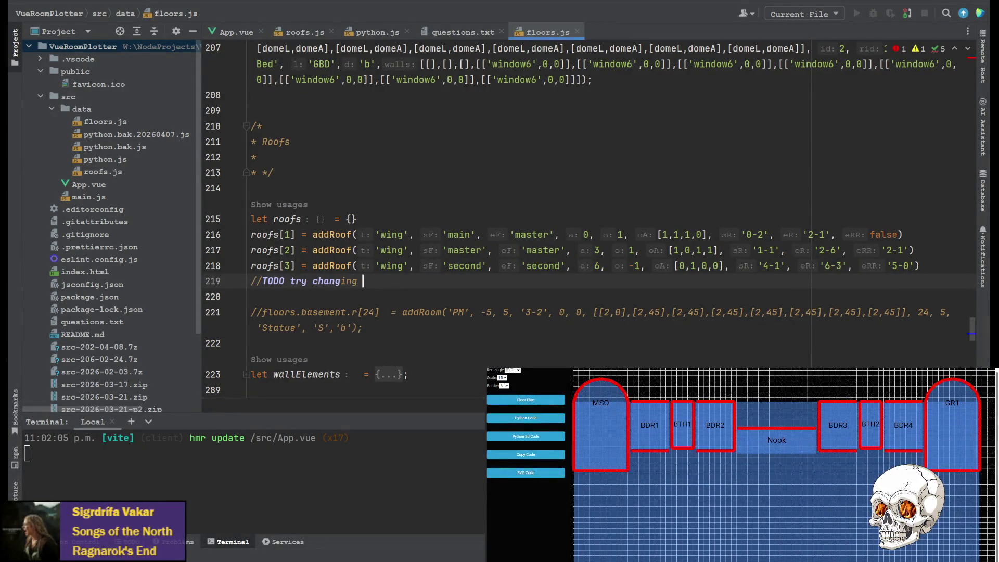
- Complete the TODO on line 219: 'try changing order for roof 3 so that room does go past wall 5-0'
type("order for roof")
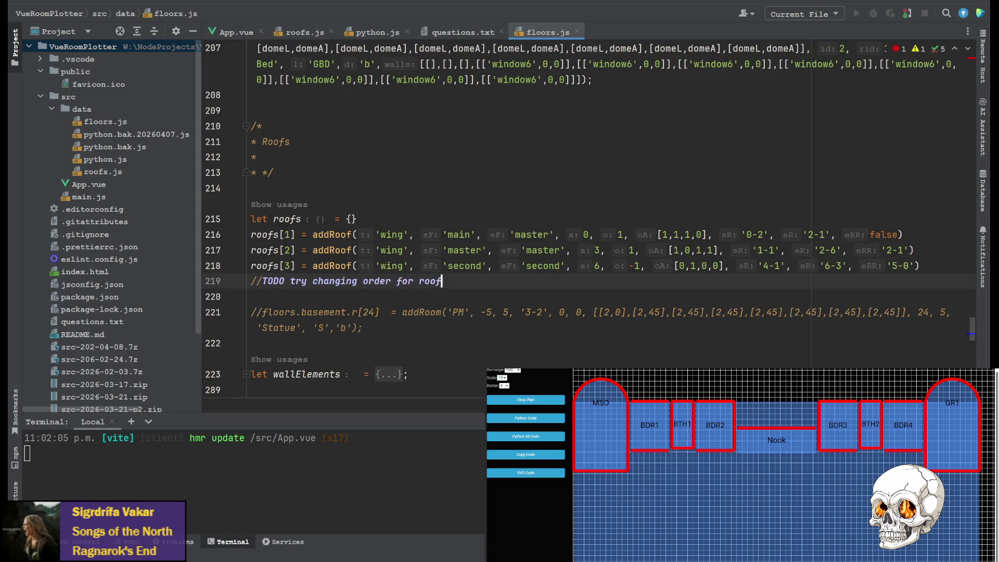
type(" 3 so")
type(" that wind")
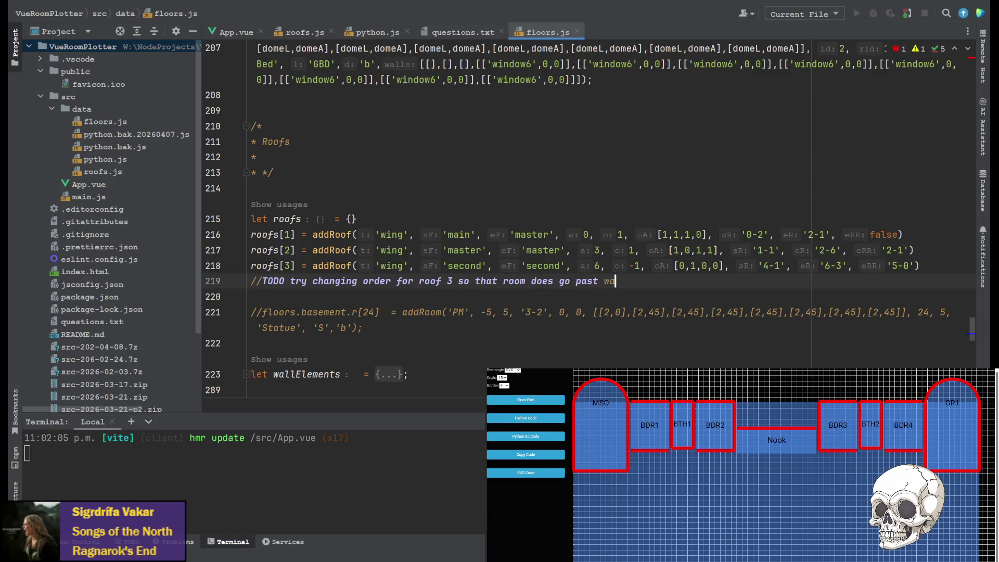
type("-0")
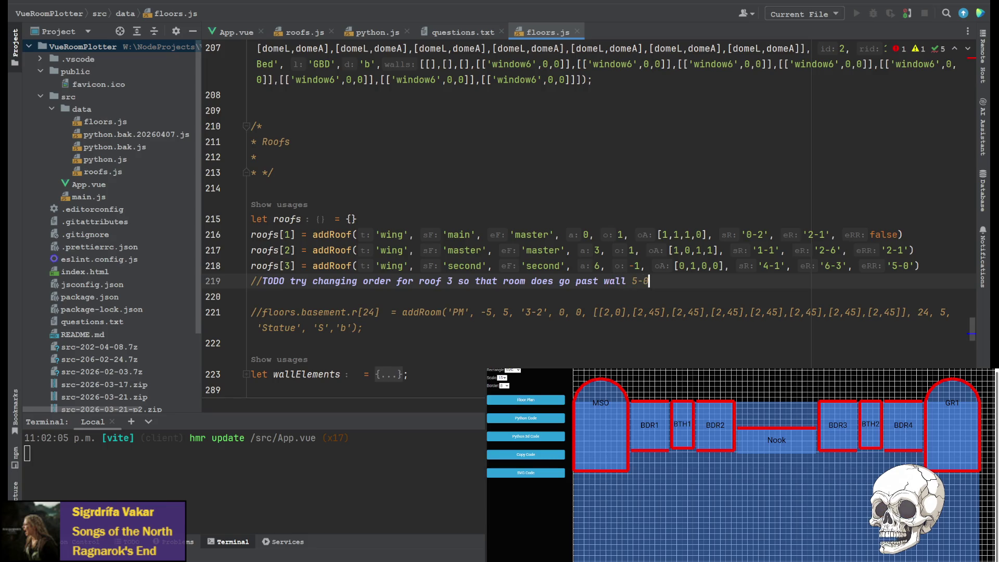